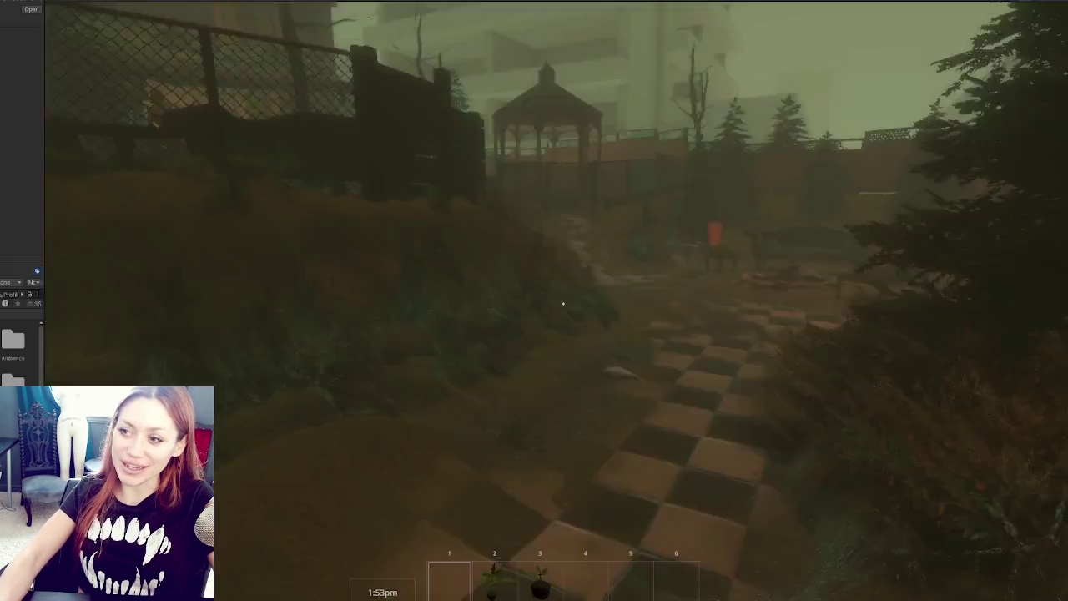
Walk past the gazebo, house and red mannequins along the rug to the shed, then pause
{"action": "key", "text": "w"}
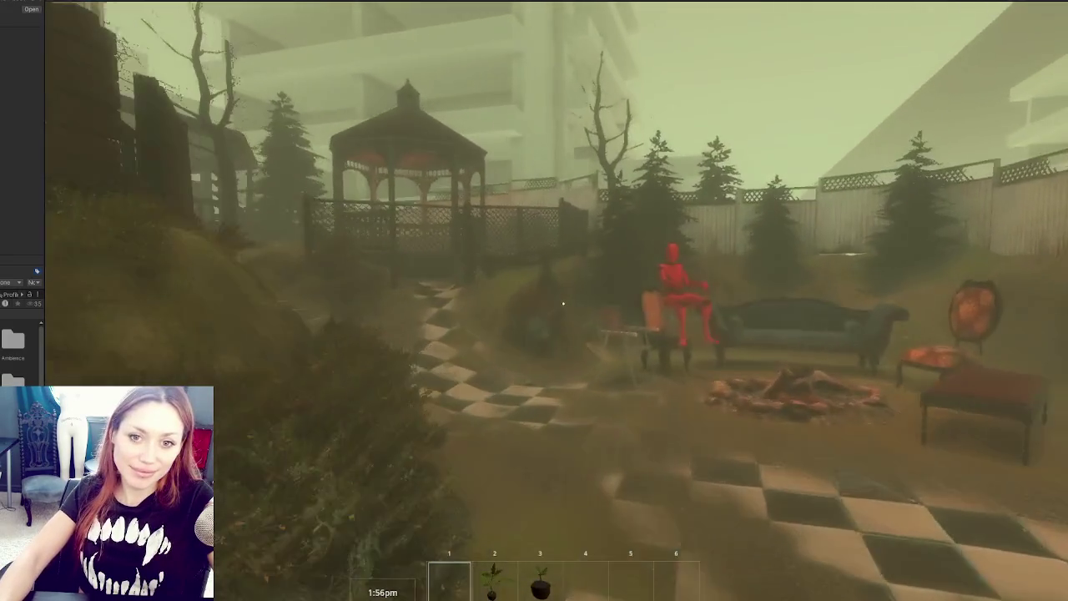
{"action": "key", "text": "w"}
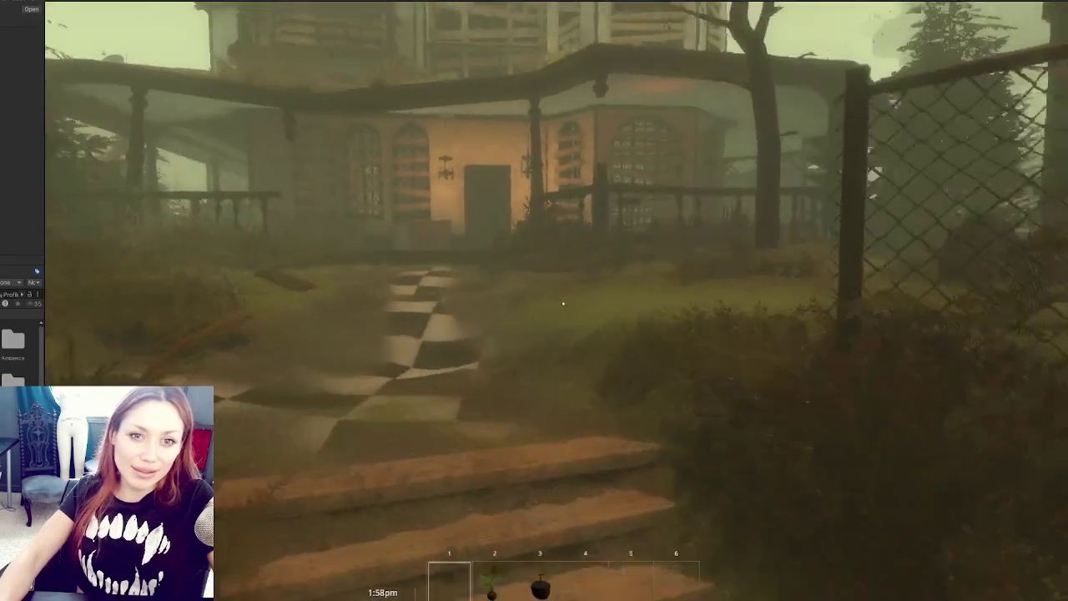
{"action": "key", "text": "w"}
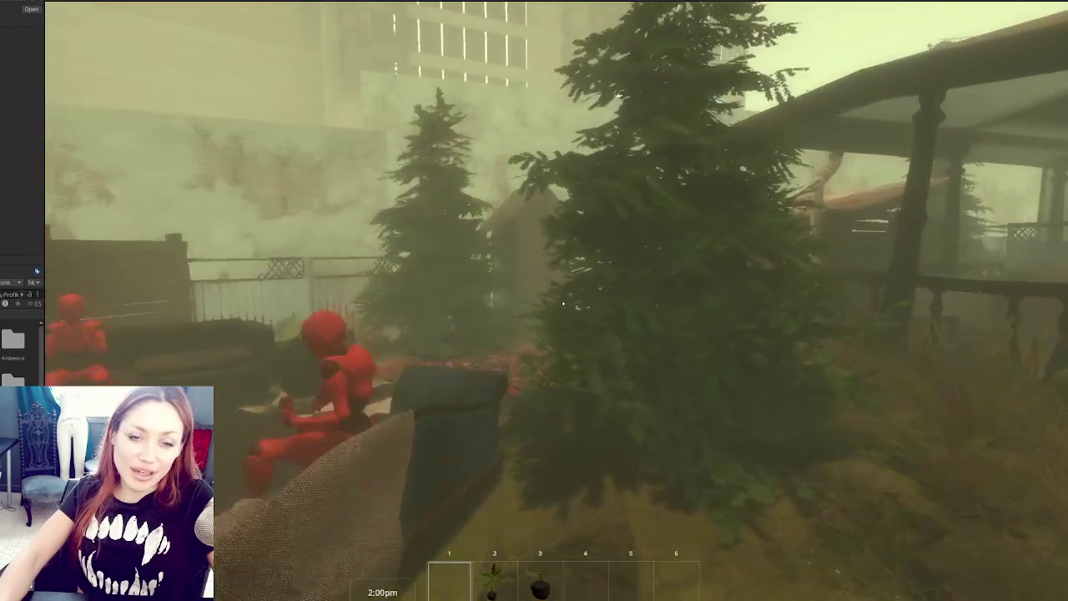
{"action": "key", "text": "w"}
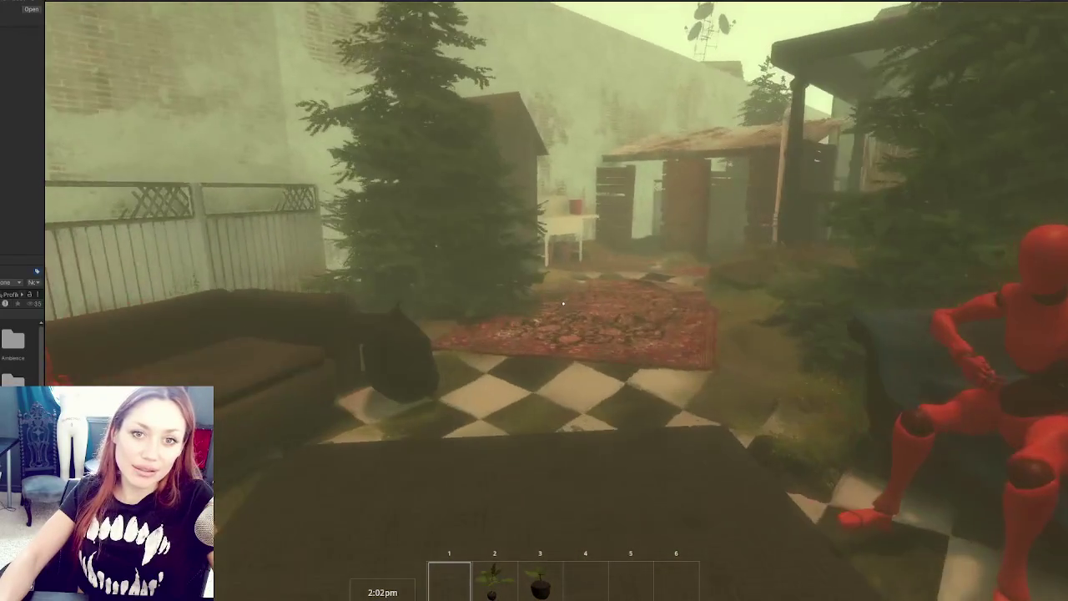
{"action": "key", "text": "w"}
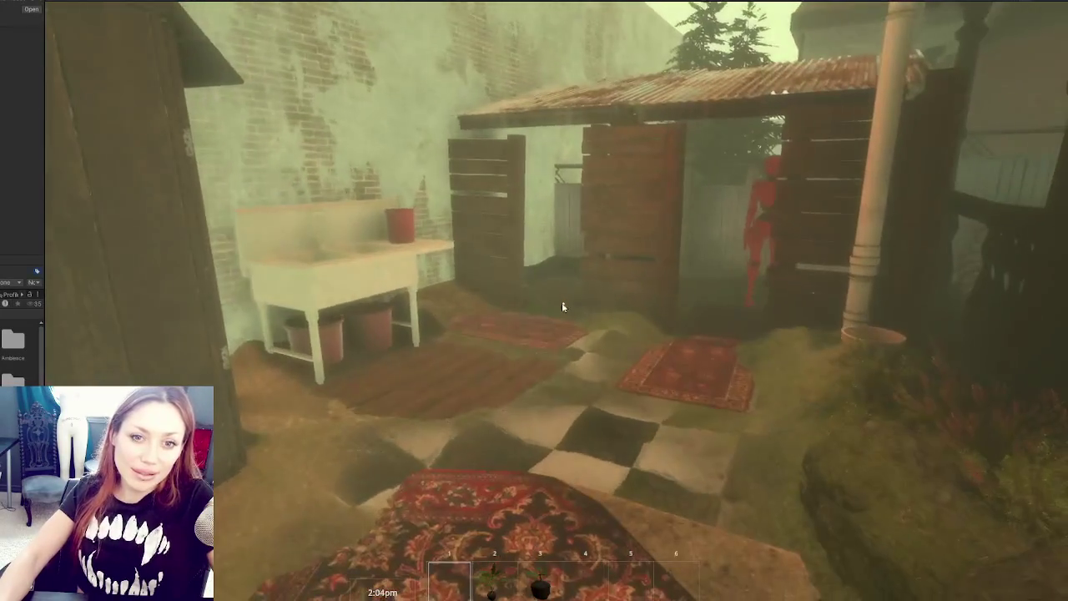
{"action": "key", "text": "Escape"}
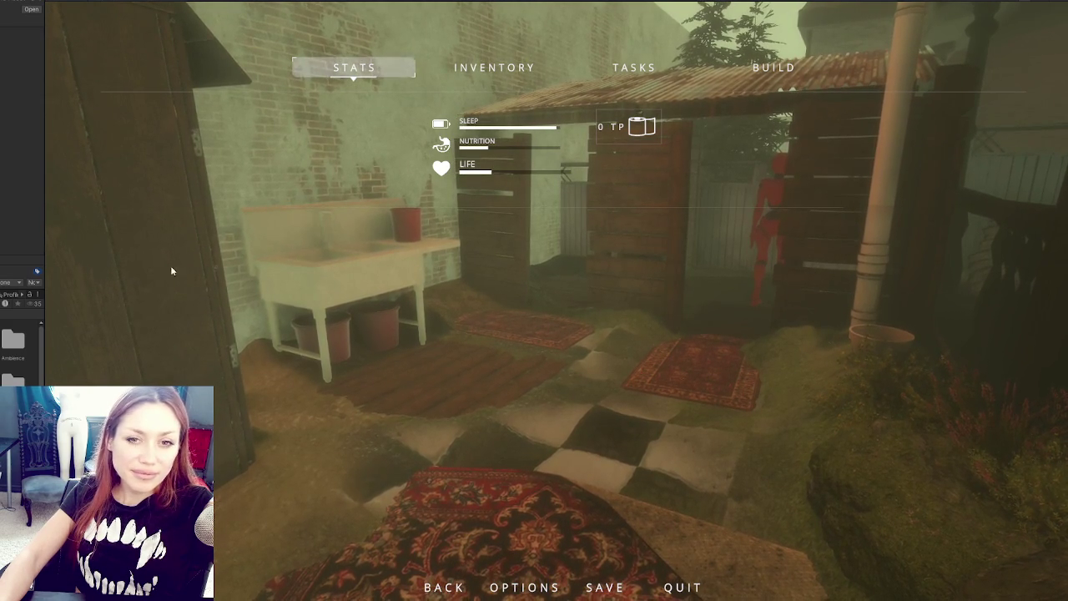
Resume play and turn the gate shower on, watch the water, then turn it off
{"action": "key", "text": "Escape"}
{"action": "key", "text": "w"}
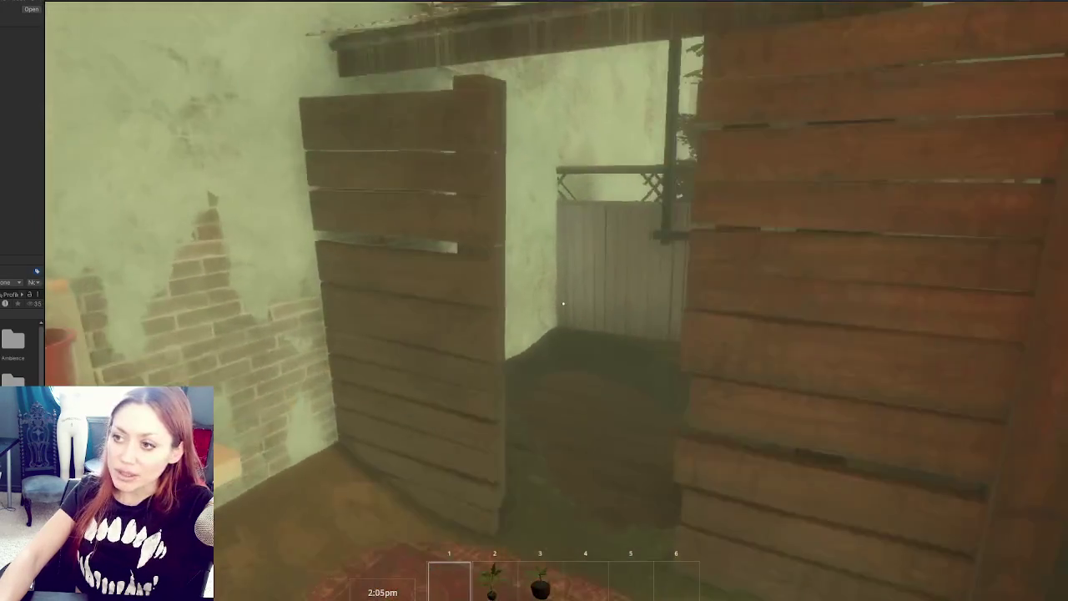
{"action": "key", "text": "e"}
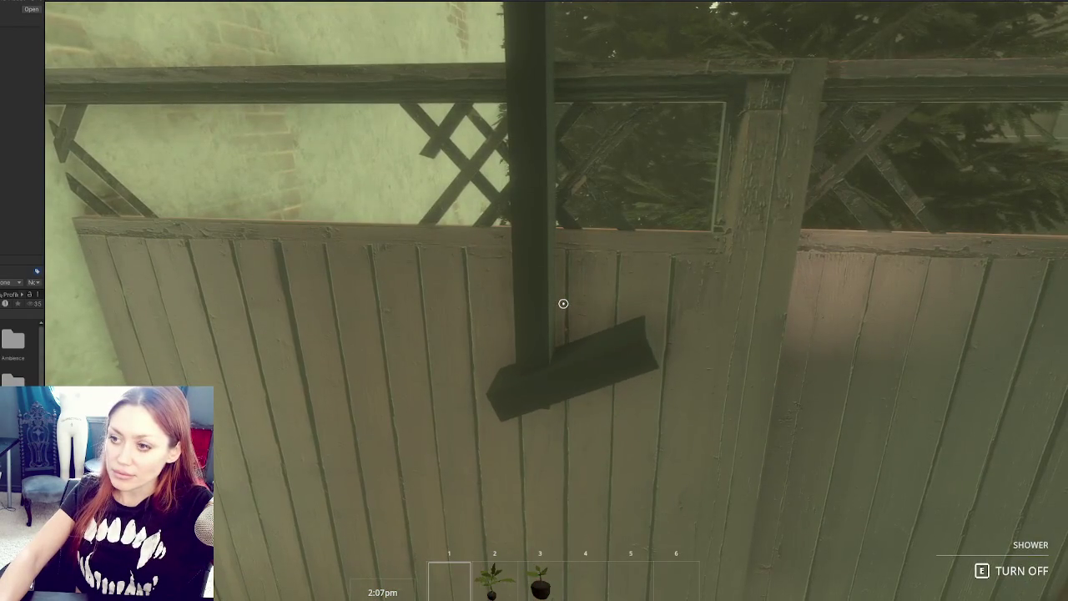
{"action": "key", "text": "s"}
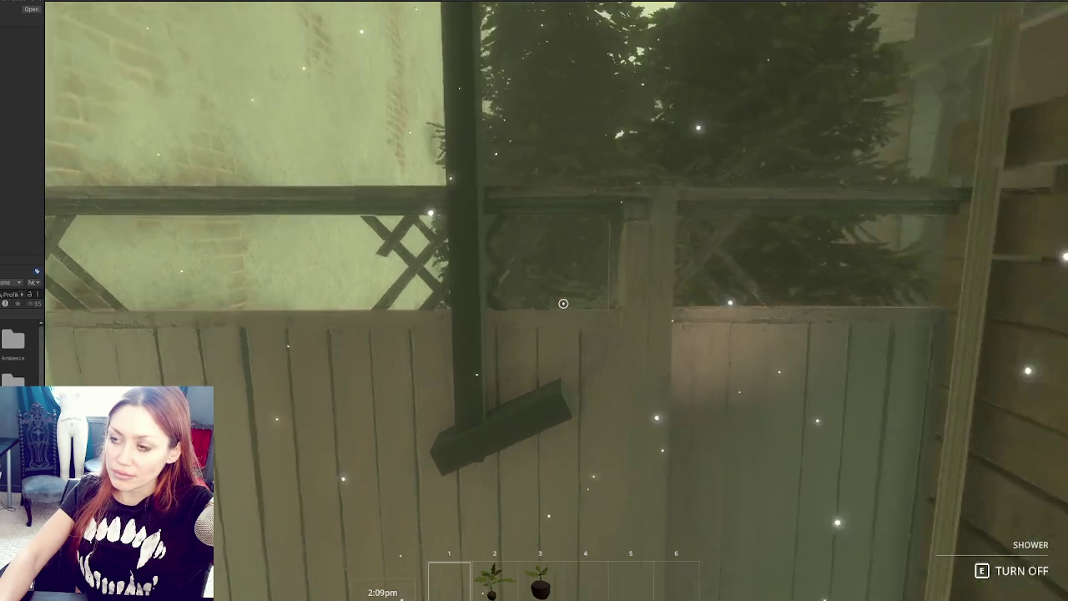
{"action": "key", "text": "w"}
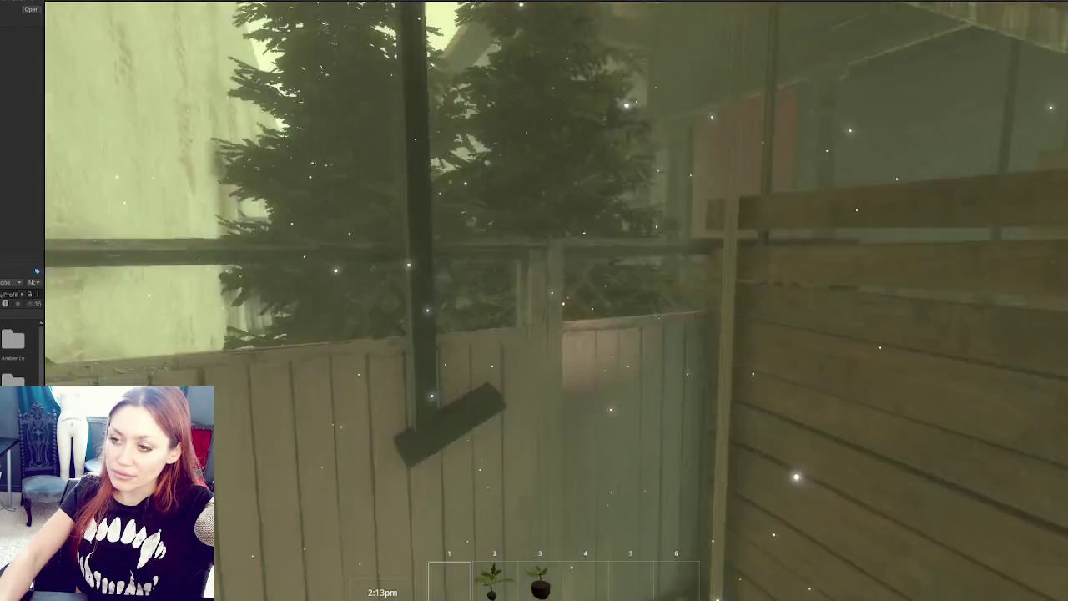
{"action": "key", "text": "e"}
Shut the outhouse door, then open and close the dark wooden door in the garden
{"action": "mouse_move", "coordinate": [564, 303]}
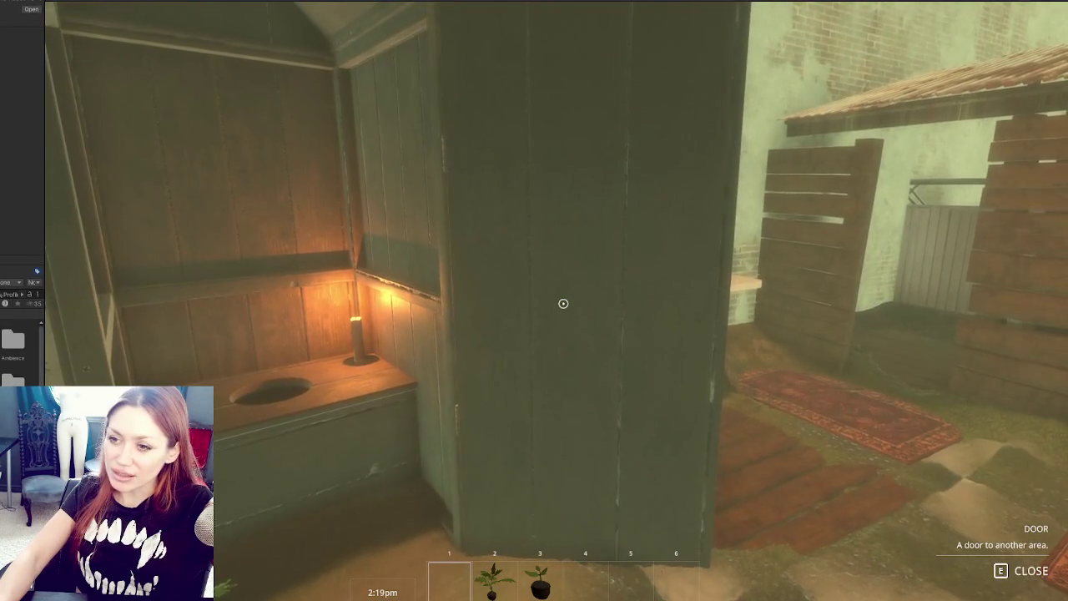
{"action": "key", "text": "e"}
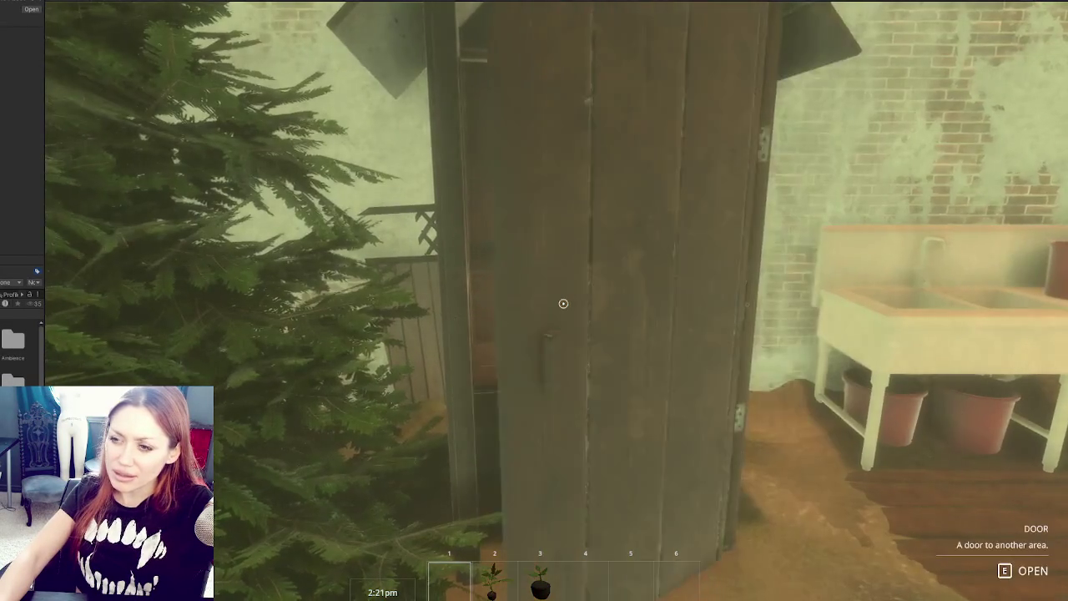
{"action": "key", "text": "e"}
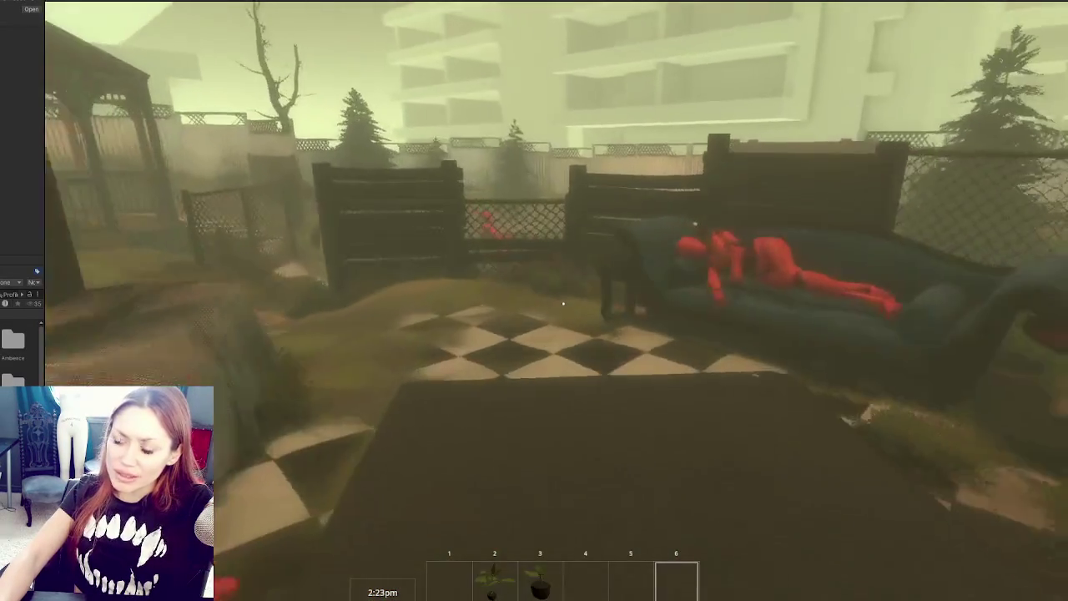
{"action": "scroll", "coordinate": [563, 305], "scroll_direction": "up", "scroll_amount": 1}
{"action": "key", "text": "w"}
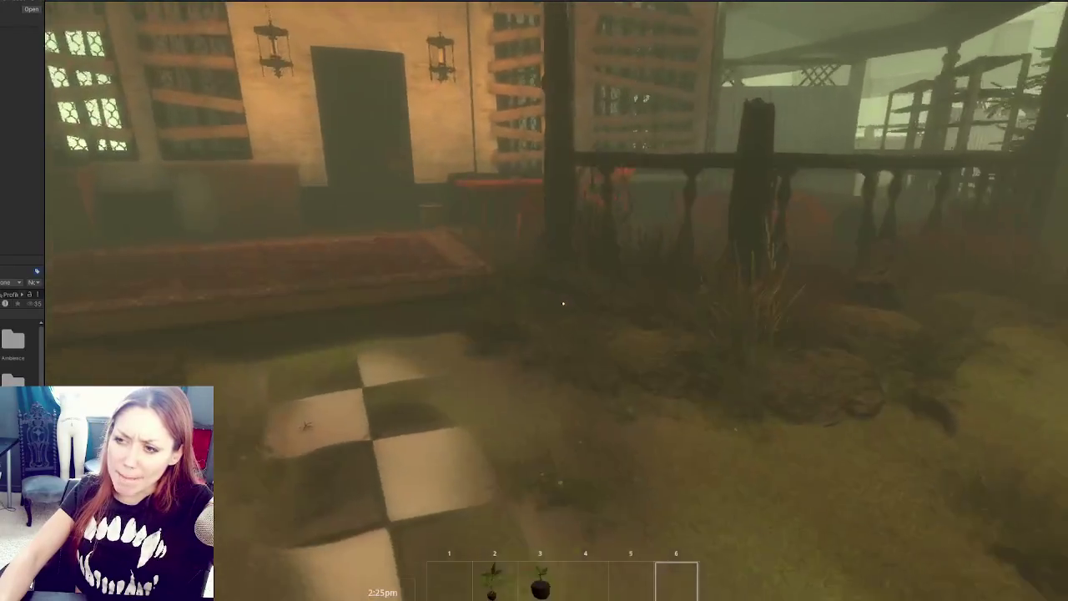
{"action": "key", "text": "w"}
{"action": "key", "text": "e"}
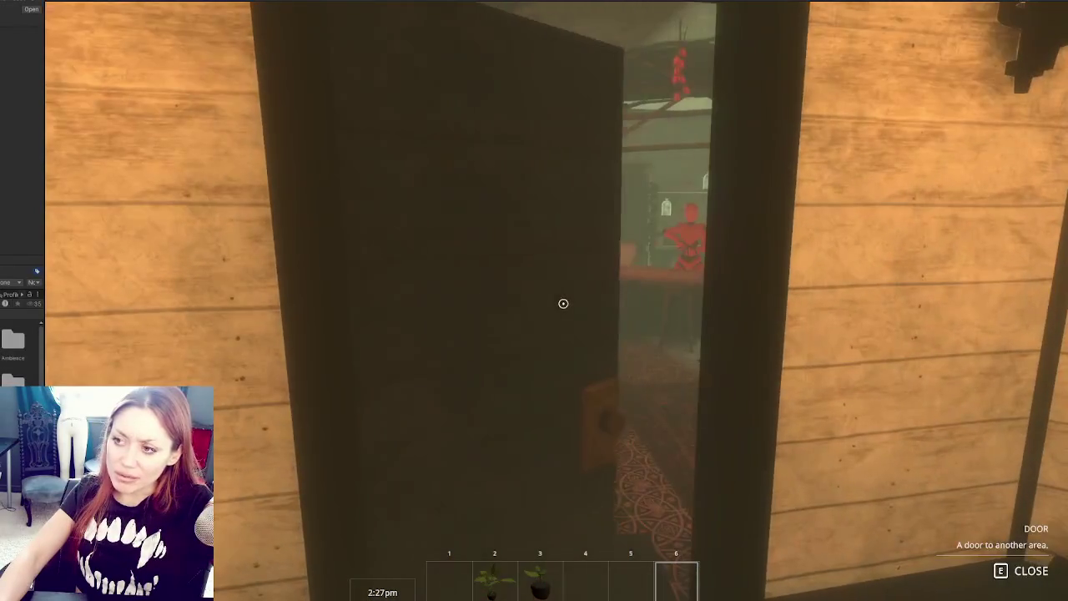
{"action": "key", "text": "e"}
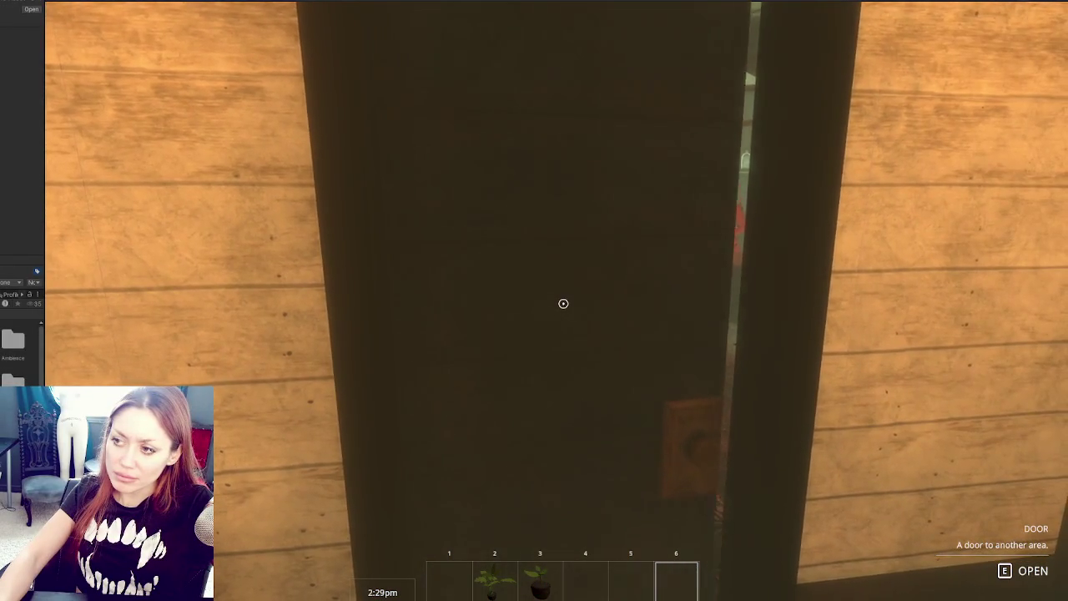
Walk through the checkered yard to the signboard, zoom into its map and pick Home
{"action": "key", "text": "w"}
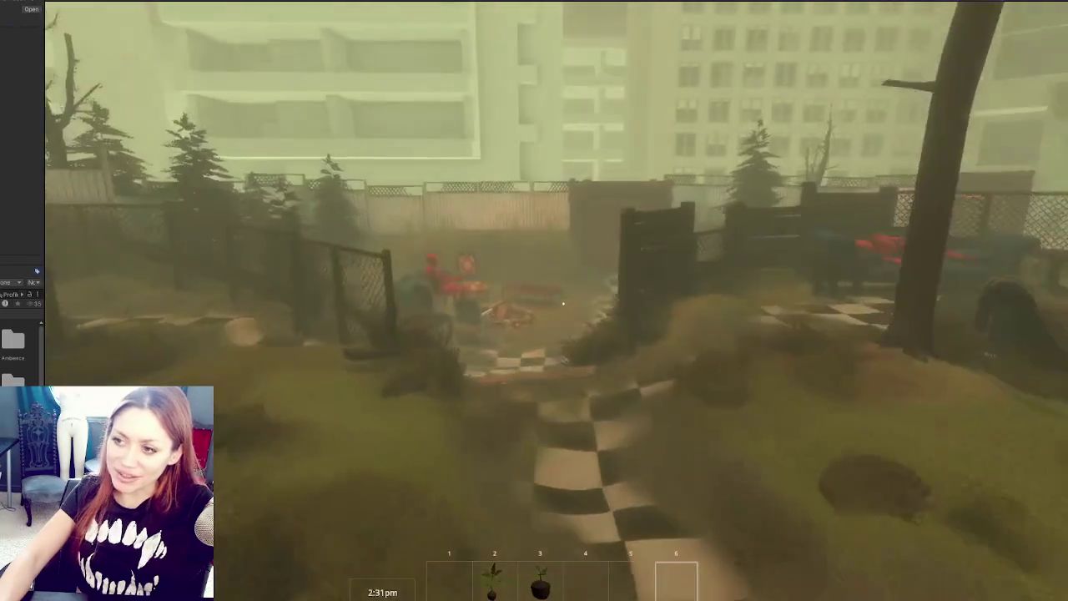
{"action": "key", "text": "w"}
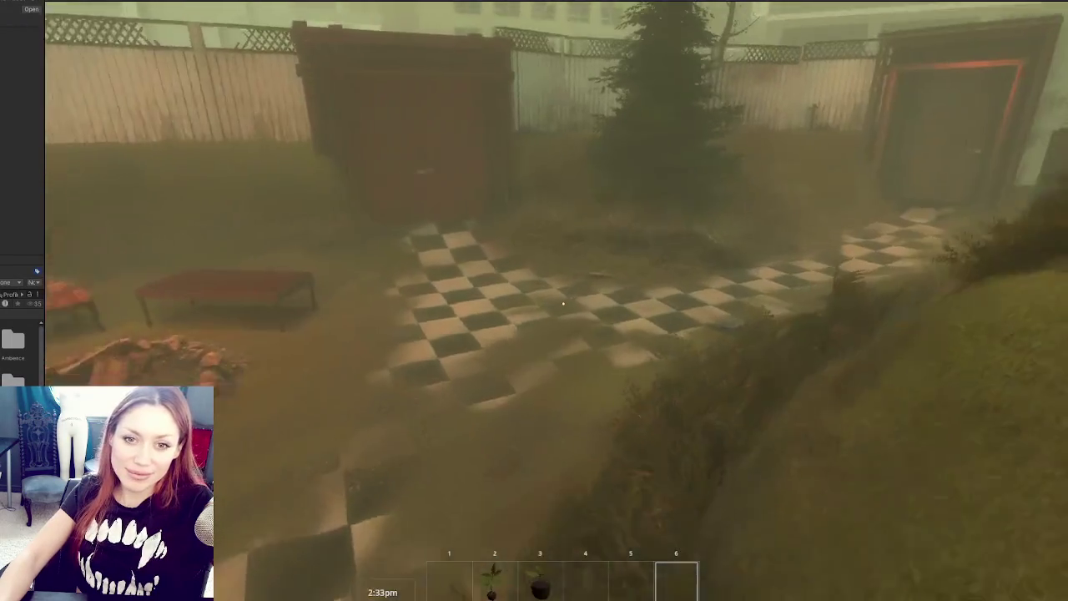
{"action": "key", "text": "w"}
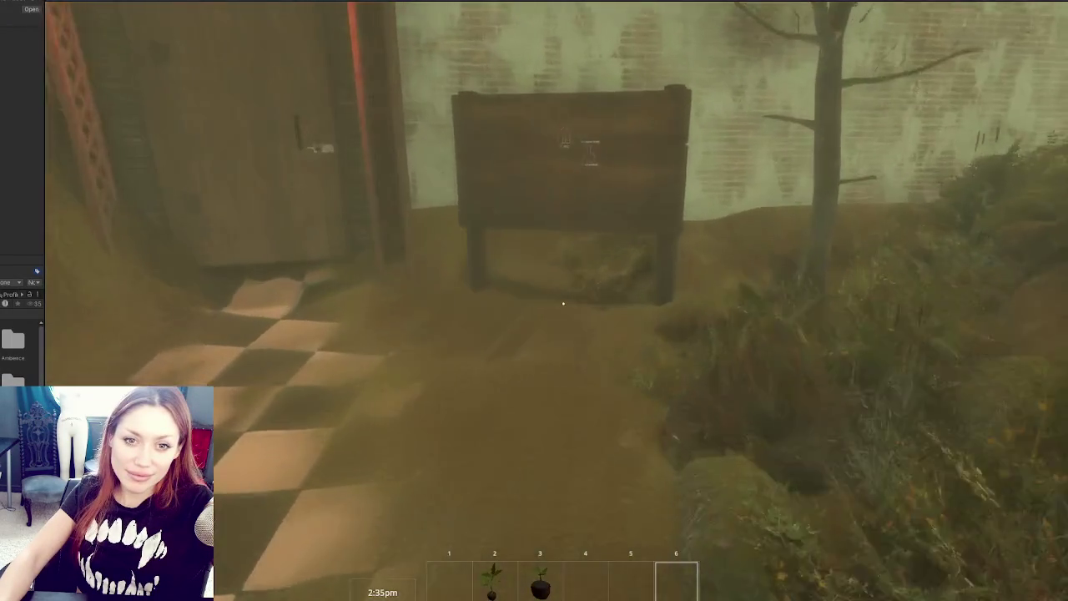
{"action": "key", "text": "e"}
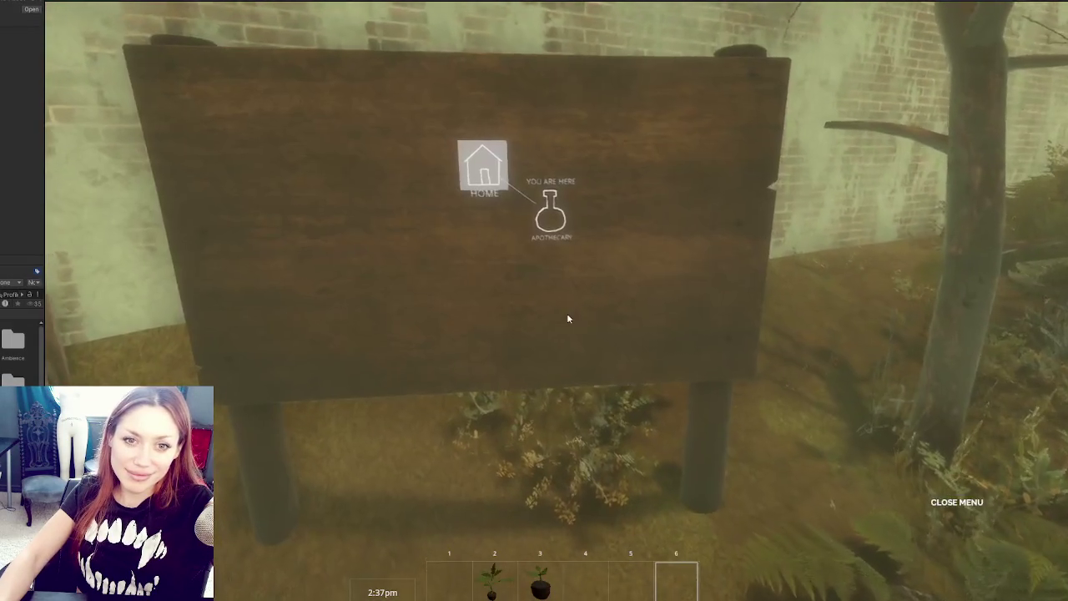
{"action": "left_click", "coordinate": [554, 195]}
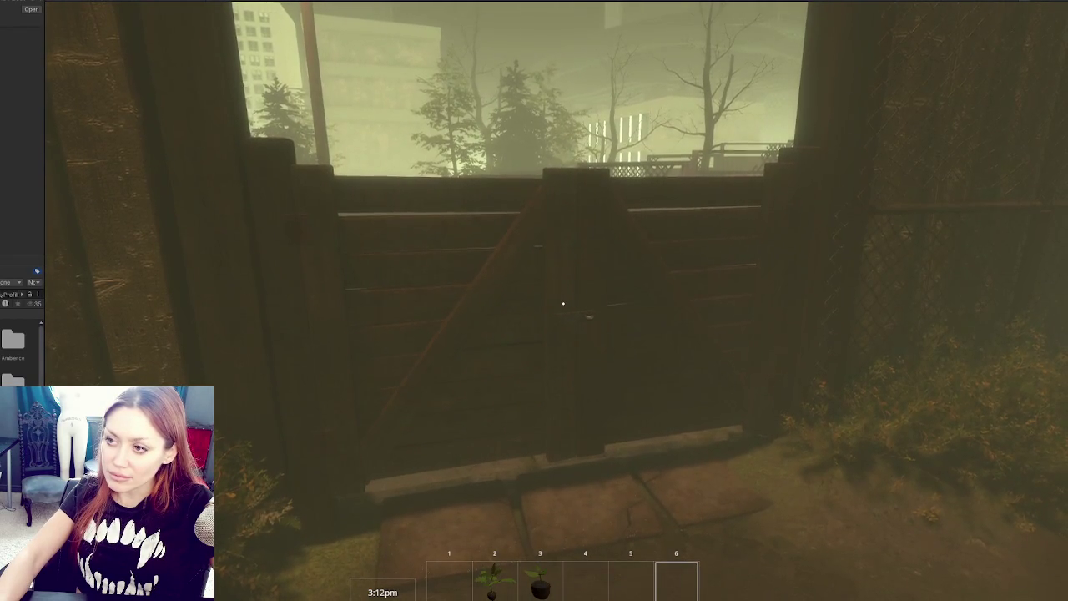
Open, close and reopen the wooden gate, then go through the EXIT fence door onto the road
{"action": "key", "text": "e"}
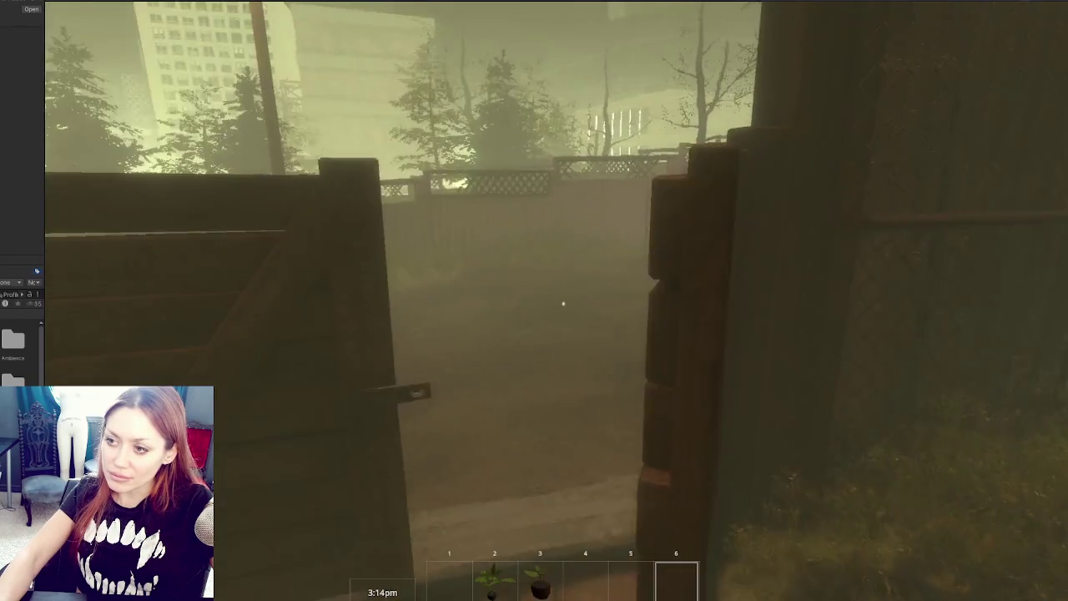
{"action": "key", "text": "e"}
{"action": "key", "text": "e"}
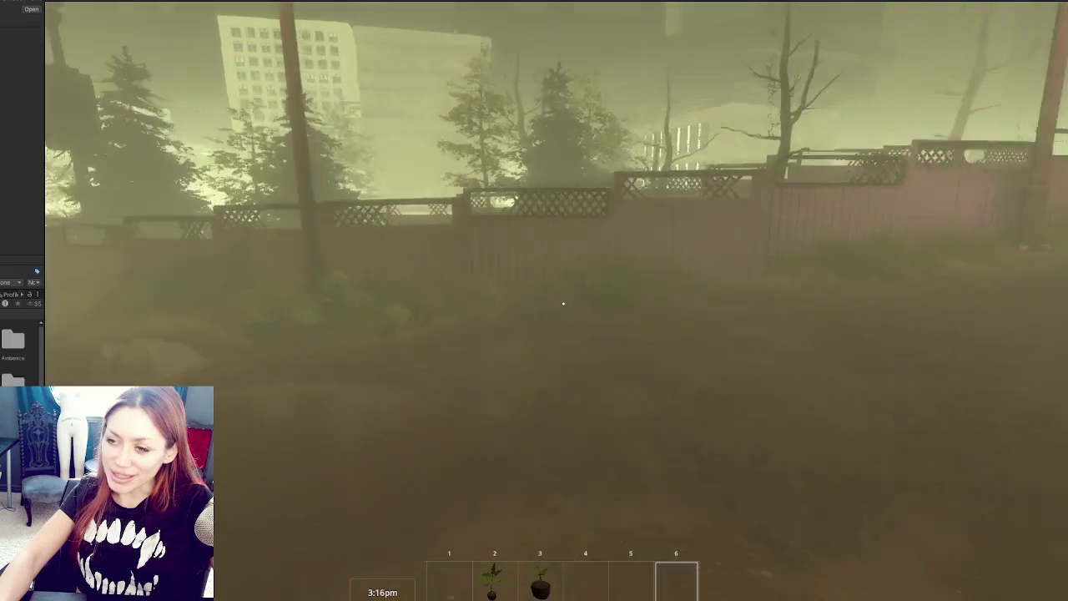
{"action": "key", "text": "w"}
{"action": "key", "text": "w"}
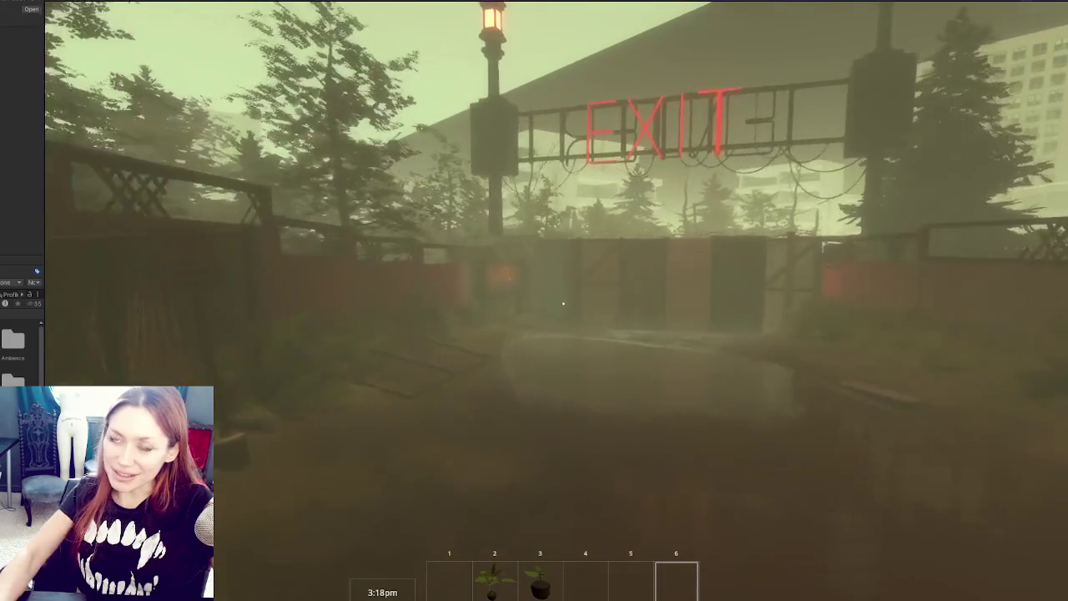
{"action": "key", "text": "w"}
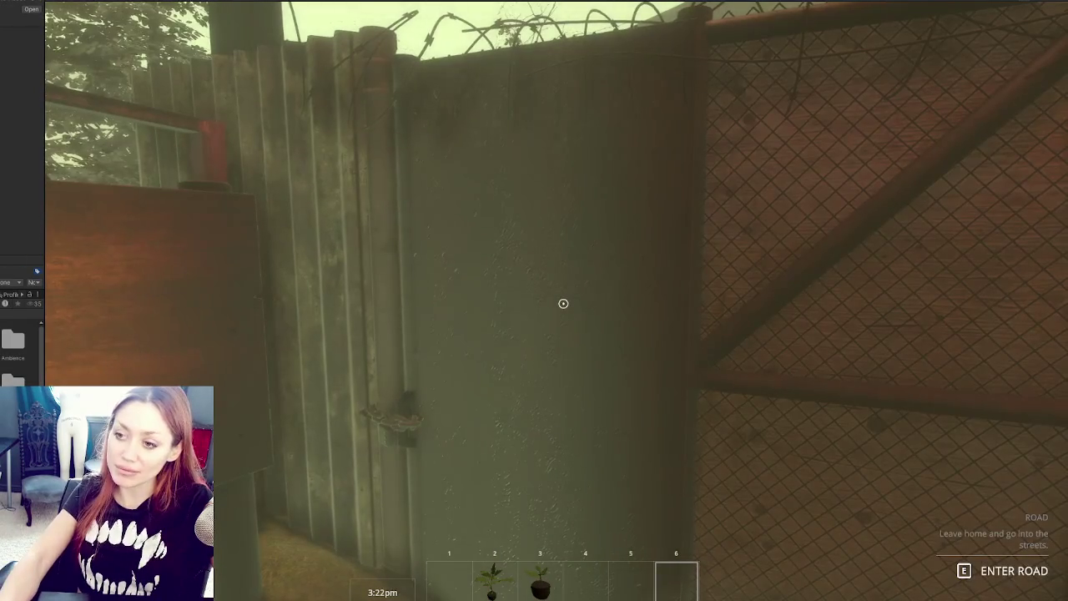
{"action": "key", "text": "e"}
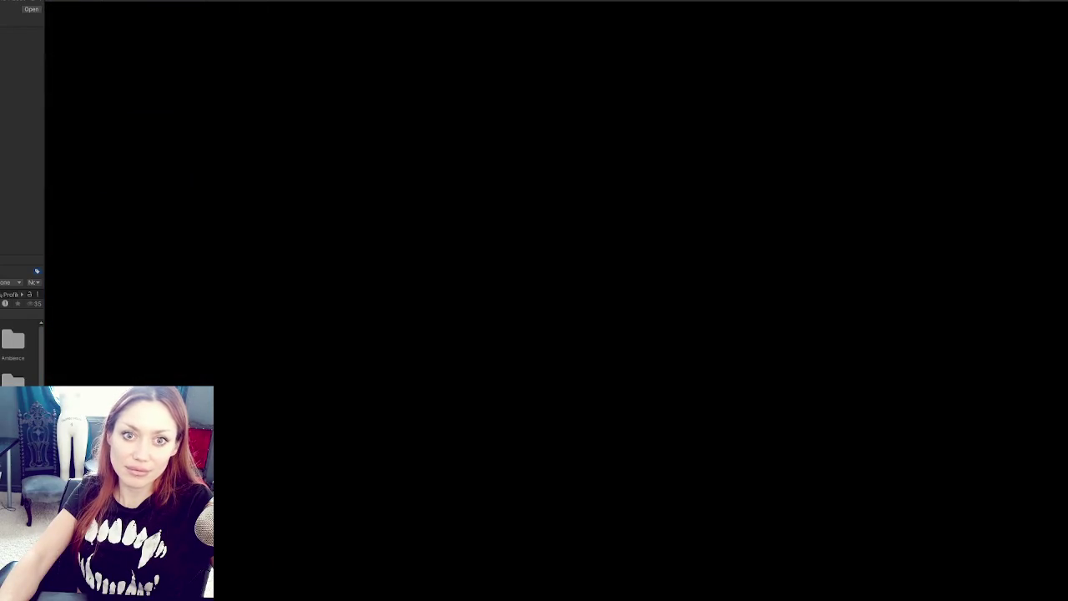
Pause the game on the road and stop Play mode with Ctrl+P
{"action": "key", "text": "Escape"}
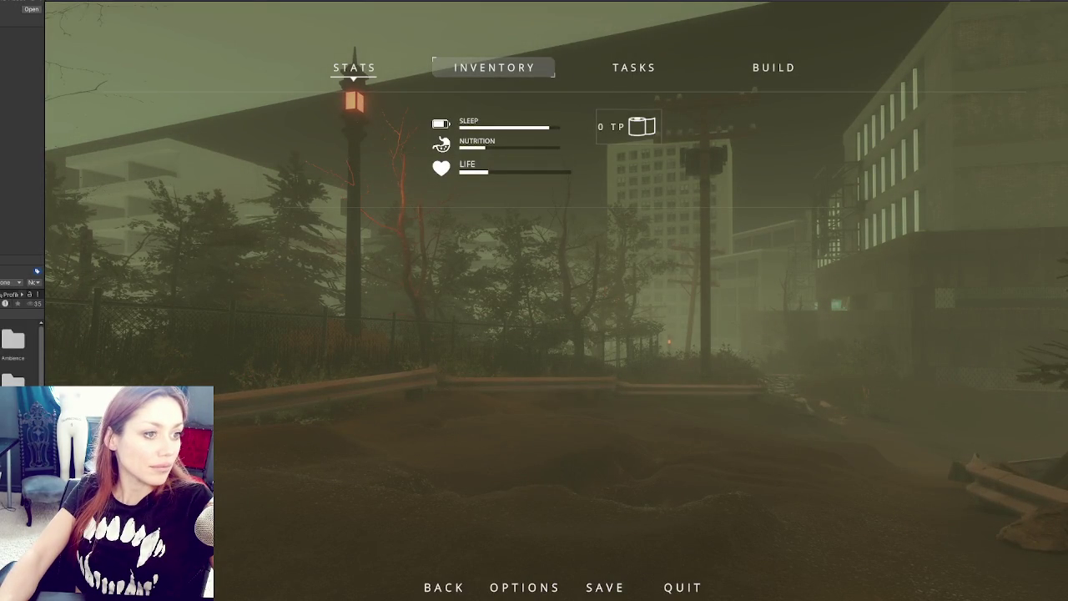
{"action": "key", "text": "ctrl+p"}
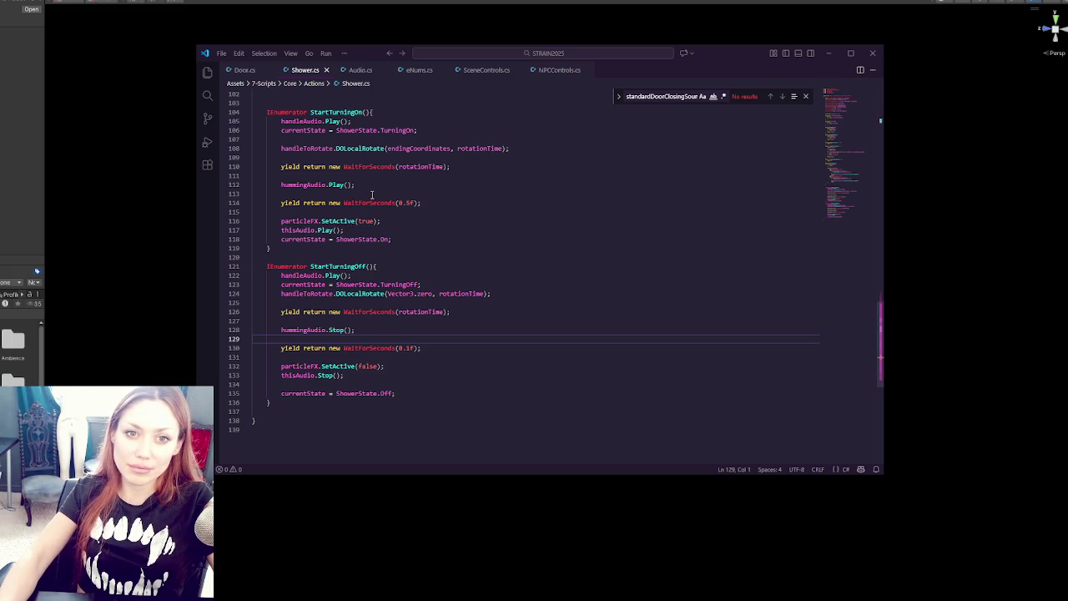
Back in Unity, widen the Inspector and search project assets for 'sfx squeak'
{"action": "left_click", "coordinate": [45, 228]}
{"action": "left_click_drag", "start_coordinate": [44, 228], "coordinate": [312, 222]}
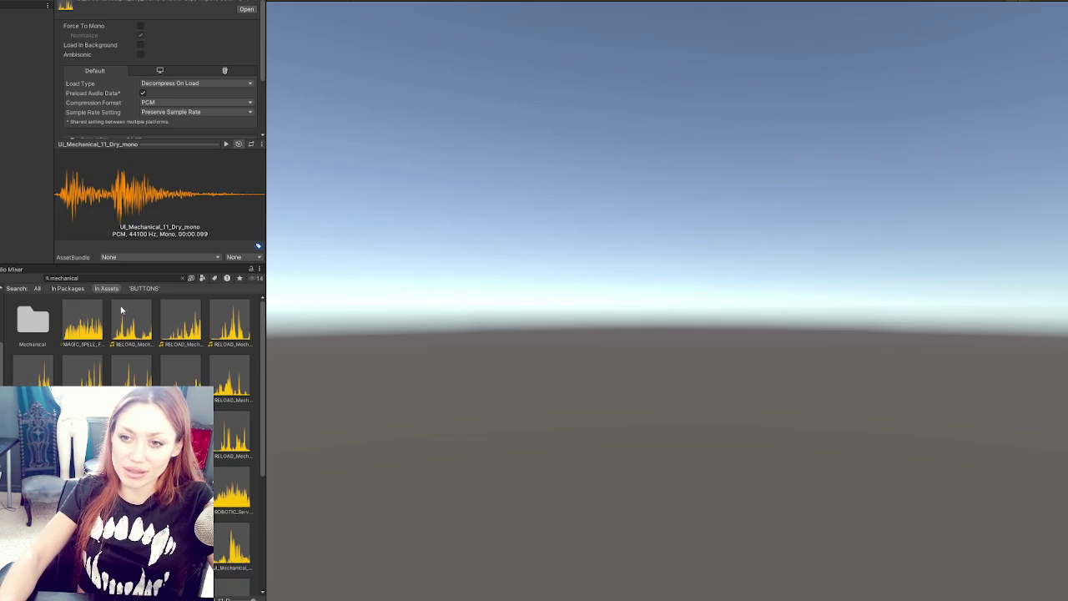
{"action": "left_click", "coordinate": [155, 279]}
{"action": "key", "text": "BackSpace"}
{"action": "type", "text": "sfx squ"}
{"action": "type", "text": "eak"}
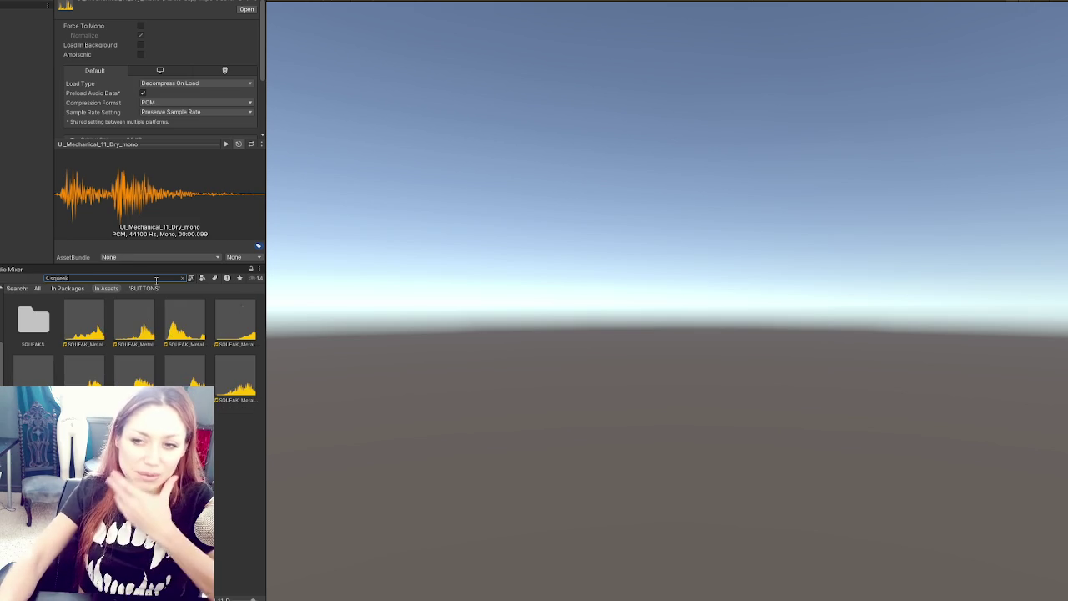
Audition SQUEAK_Metal_Gate_01 and the SQUEAK_Metal_Hinge_01 through 09 clips
{"action": "left_click", "coordinate": [84, 324]}
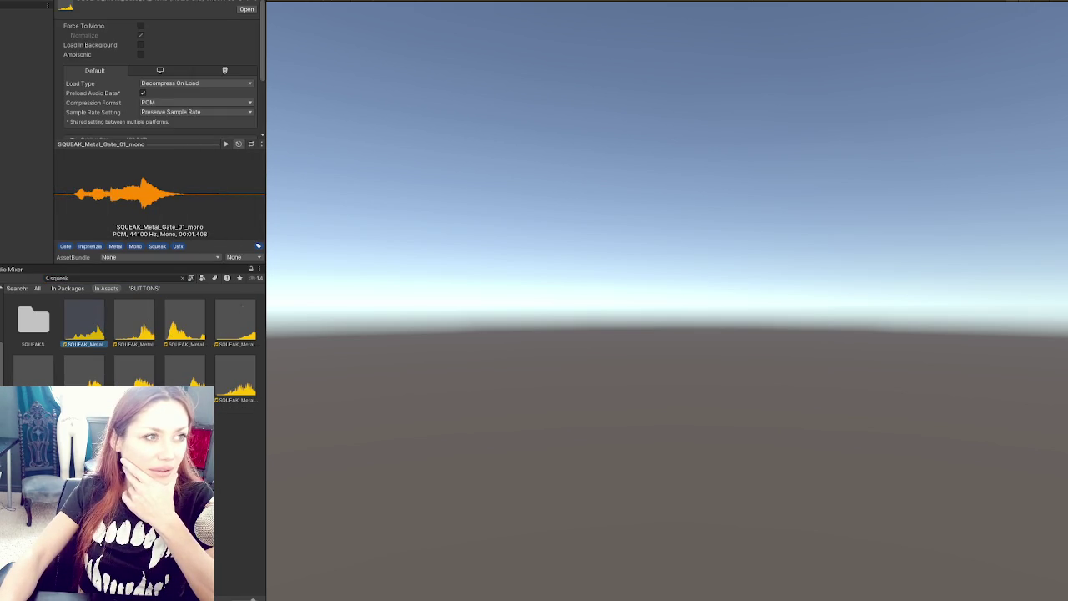
{"action": "left_click", "coordinate": [134, 324]}
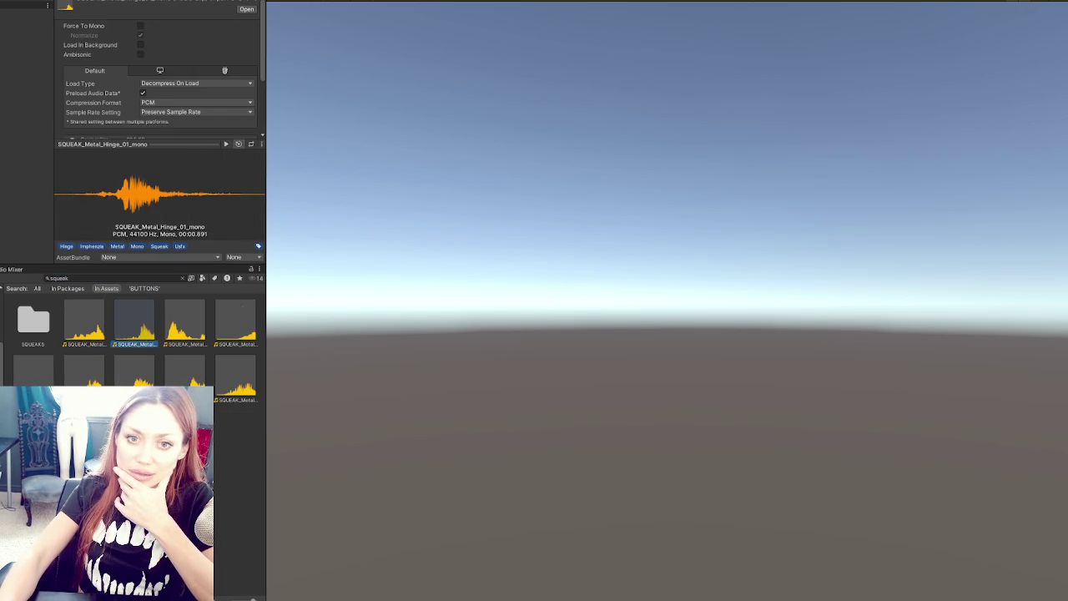
{"action": "left_click", "coordinate": [188, 319]}
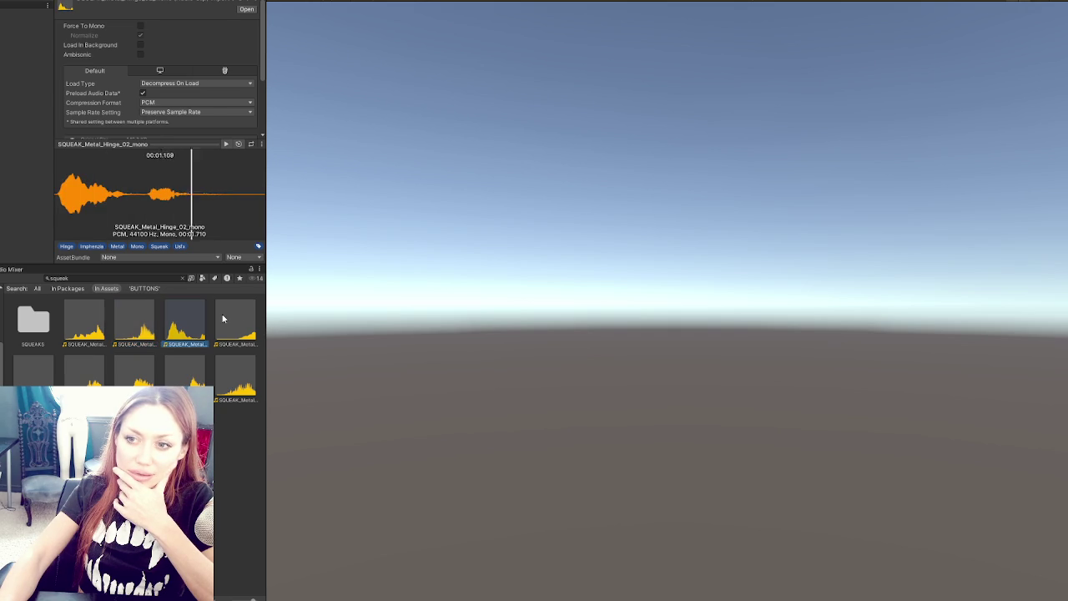
{"action": "left_click", "coordinate": [222, 317]}
{"action": "left_click", "coordinate": [35, 371]}
{"action": "left_click", "coordinate": [86, 372]}
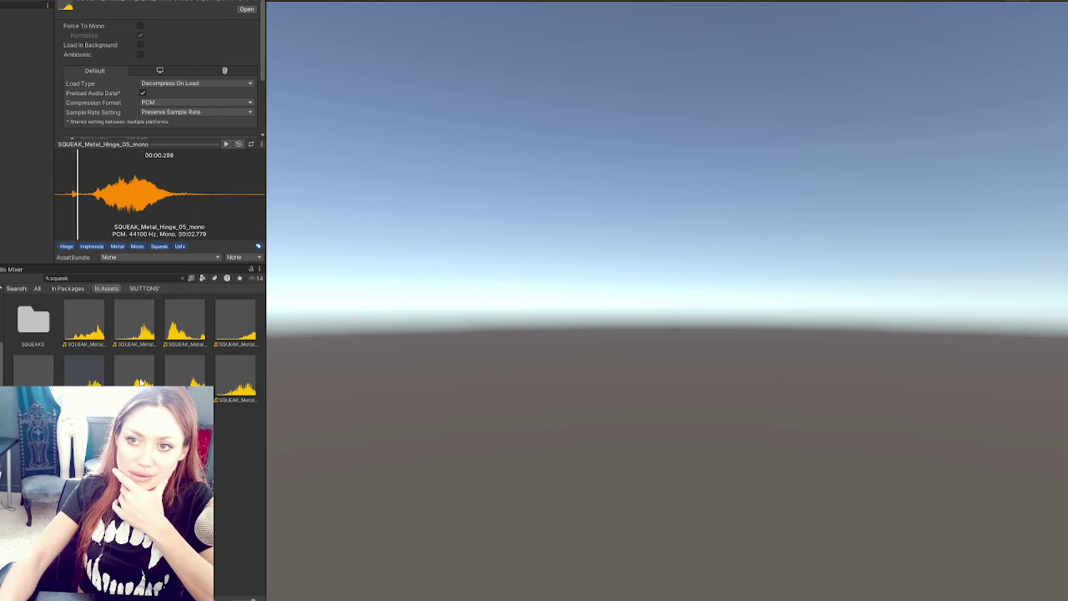
{"action": "left_click", "coordinate": [141, 379]}
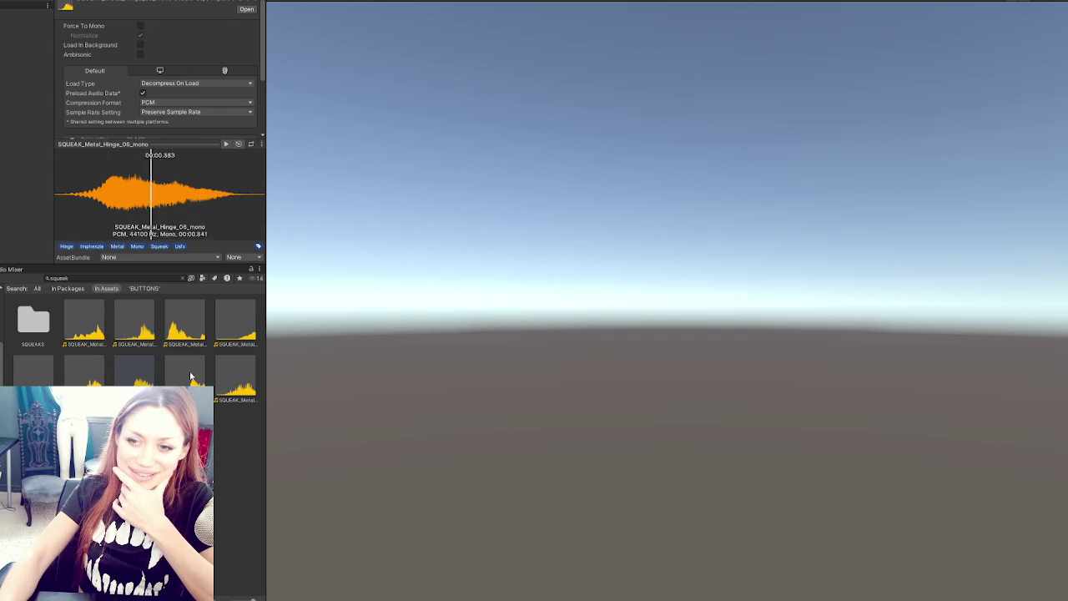
{"action": "left_click", "coordinate": [190, 378]}
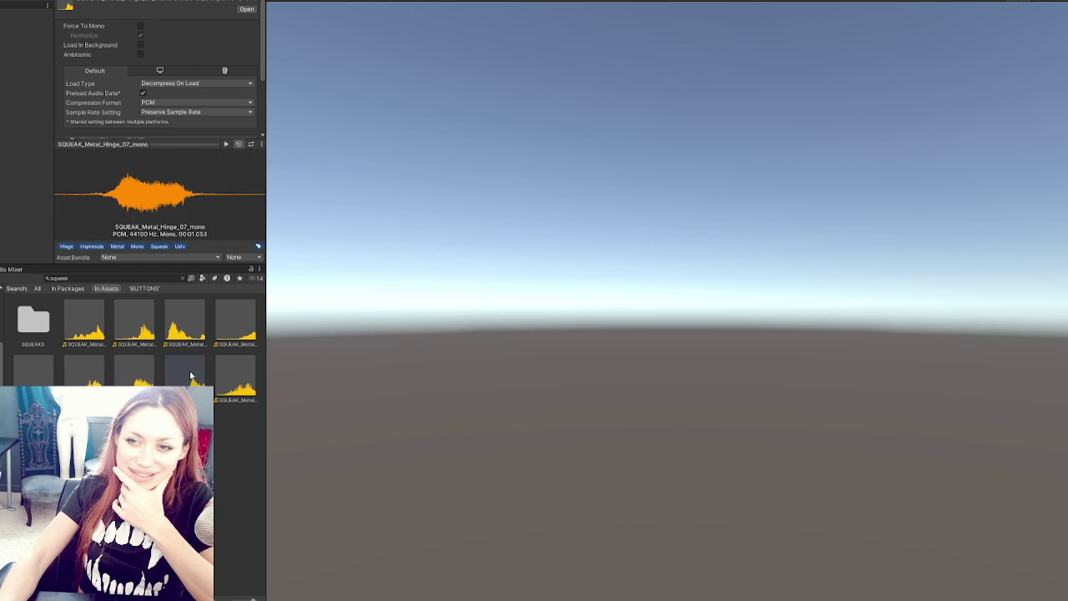
{"action": "left_click", "coordinate": [235, 370]}
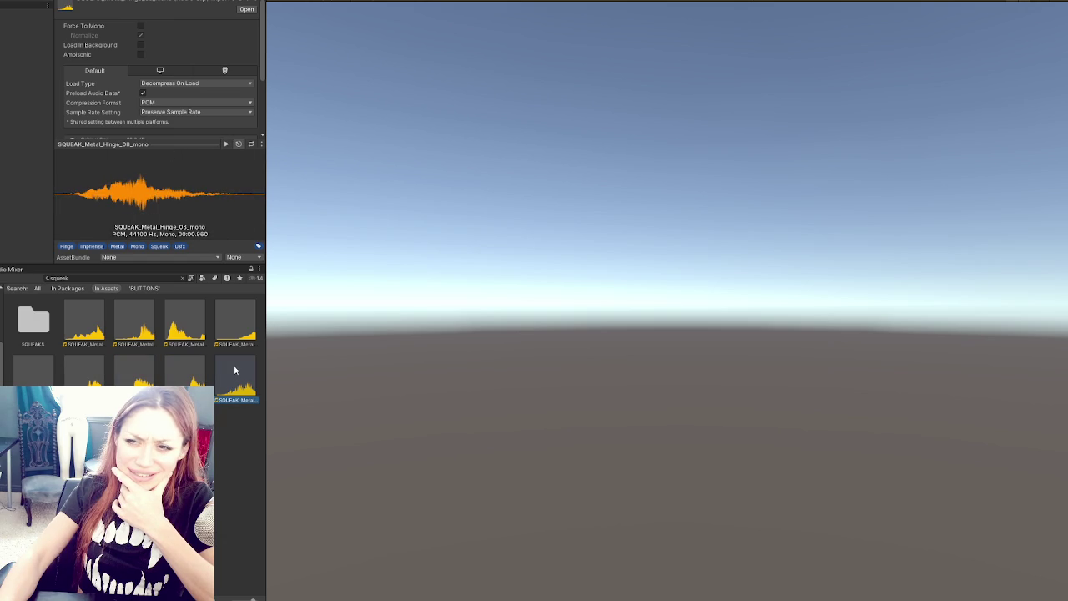
{"action": "left_click", "coordinate": [141, 382]}
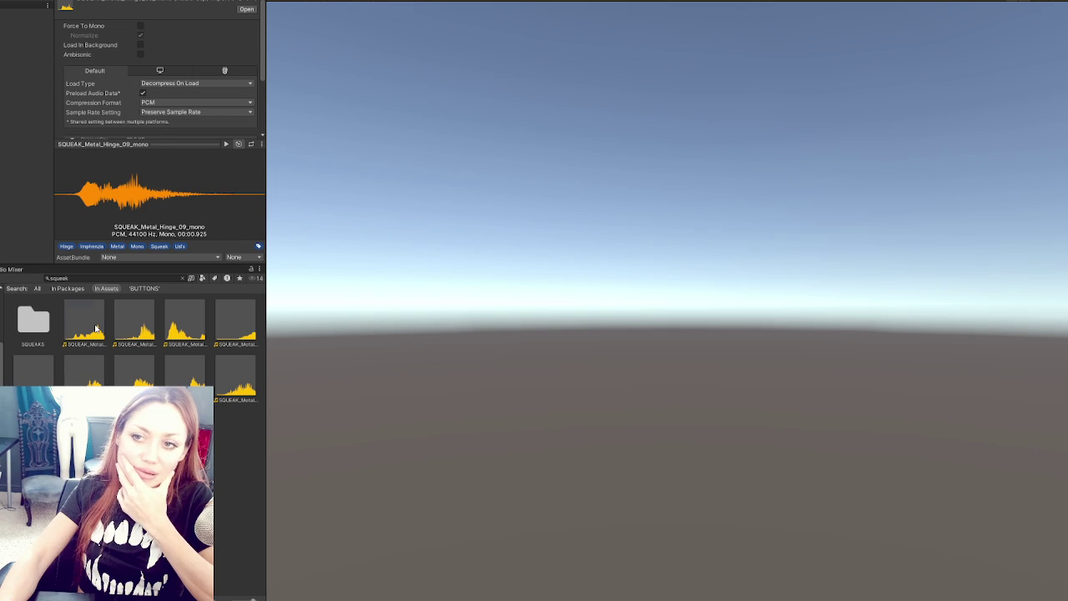
Replay Gate_01 and the Hinge clips, including 01, 02, 03, 05 and 08, to compare them
{"action": "left_click", "coordinate": [97, 328]}
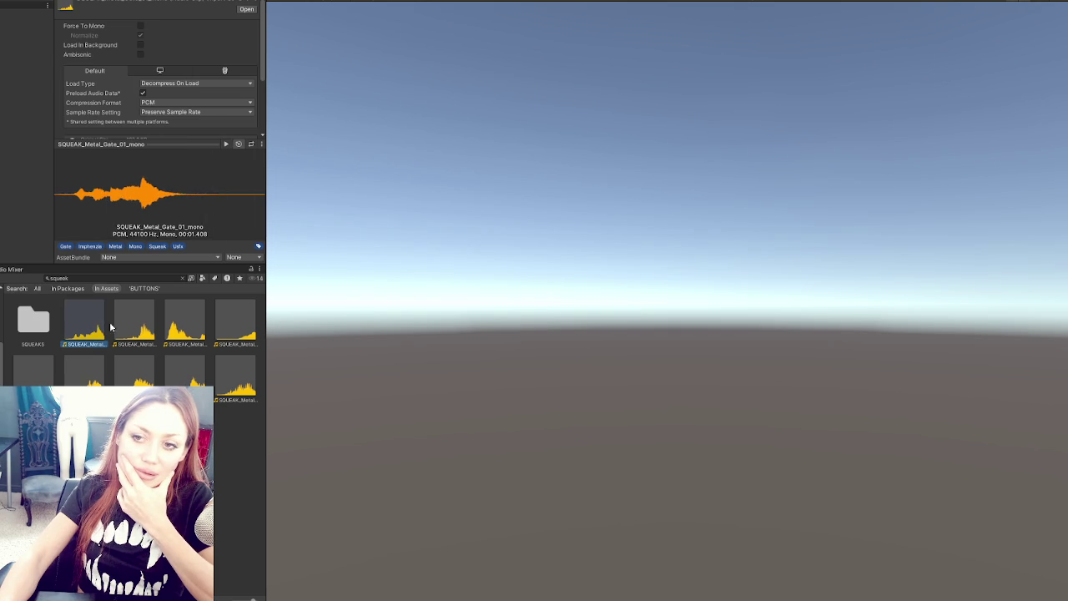
{"action": "left_click", "coordinate": [133, 326]}
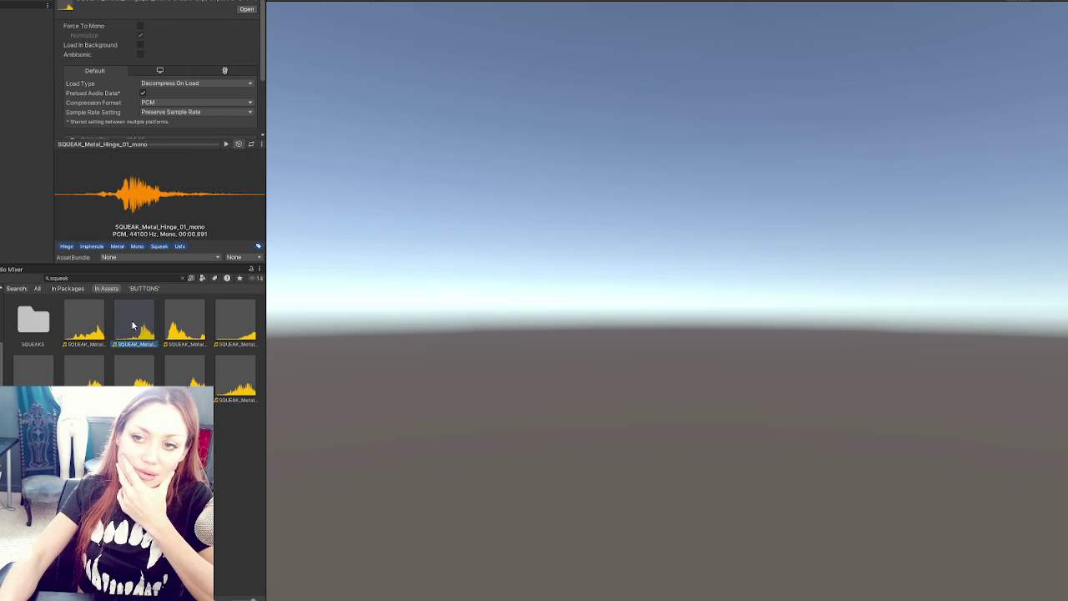
{"action": "left_click", "coordinate": [183, 325]}
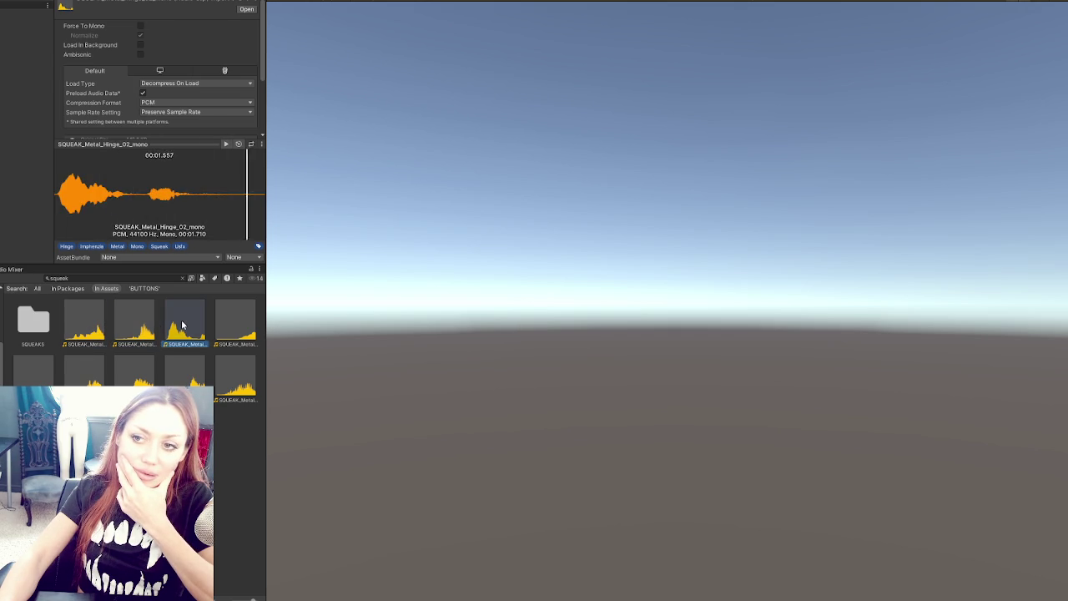
{"action": "left_click", "coordinate": [231, 325]}
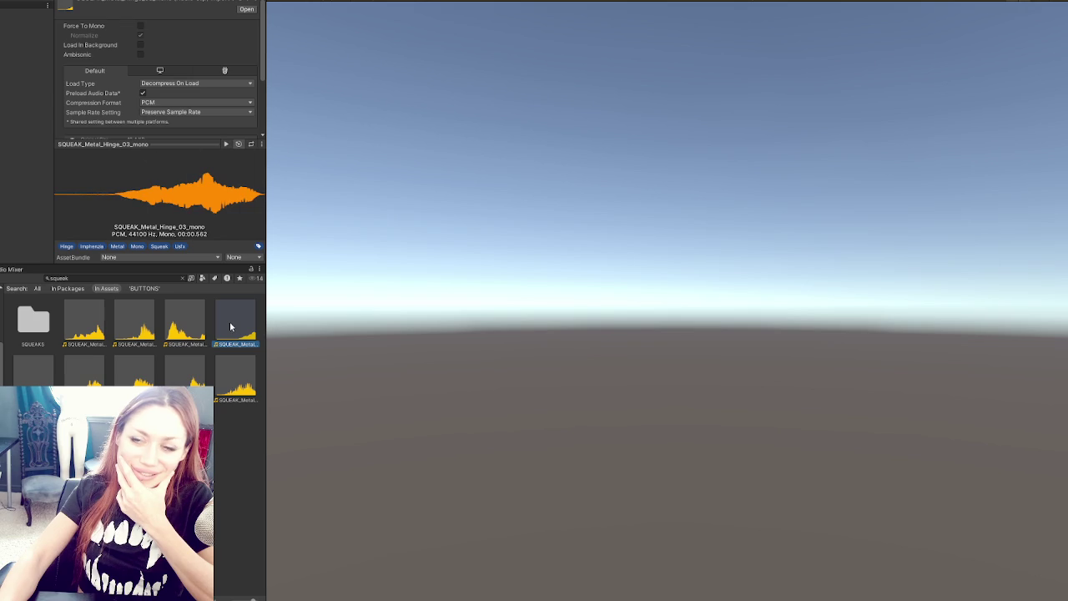
{"action": "left_click", "coordinate": [30, 372]}
{"action": "left_click", "coordinate": [85, 369]}
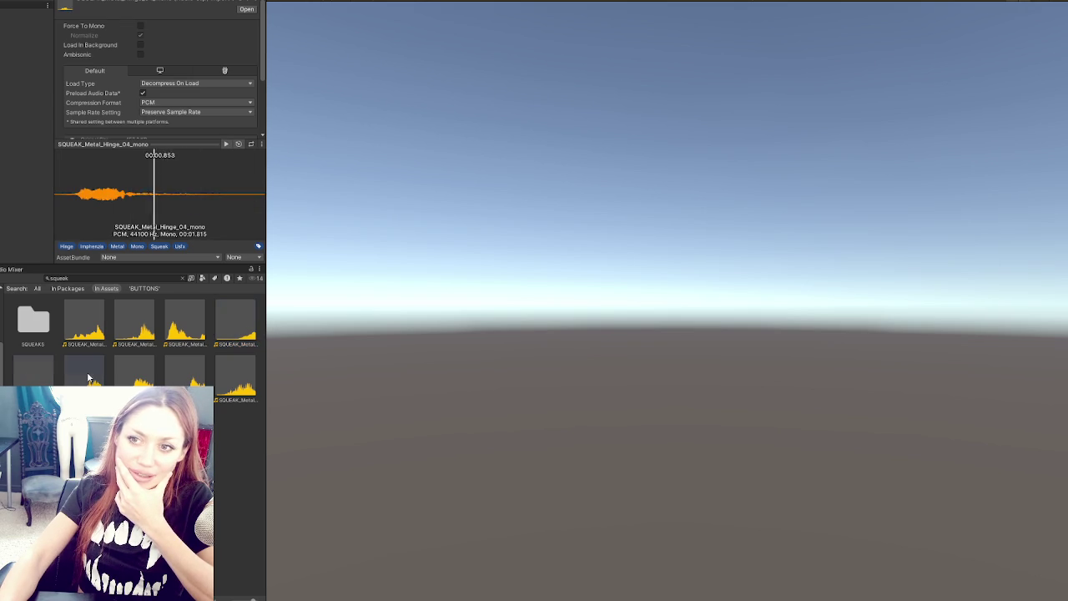
{"action": "left_click", "coordinate": [135, 371]}
{"action": "left_click", "coordinate": [184, 371]}
{"action": "left_click", "coordinate": [233, 375]}
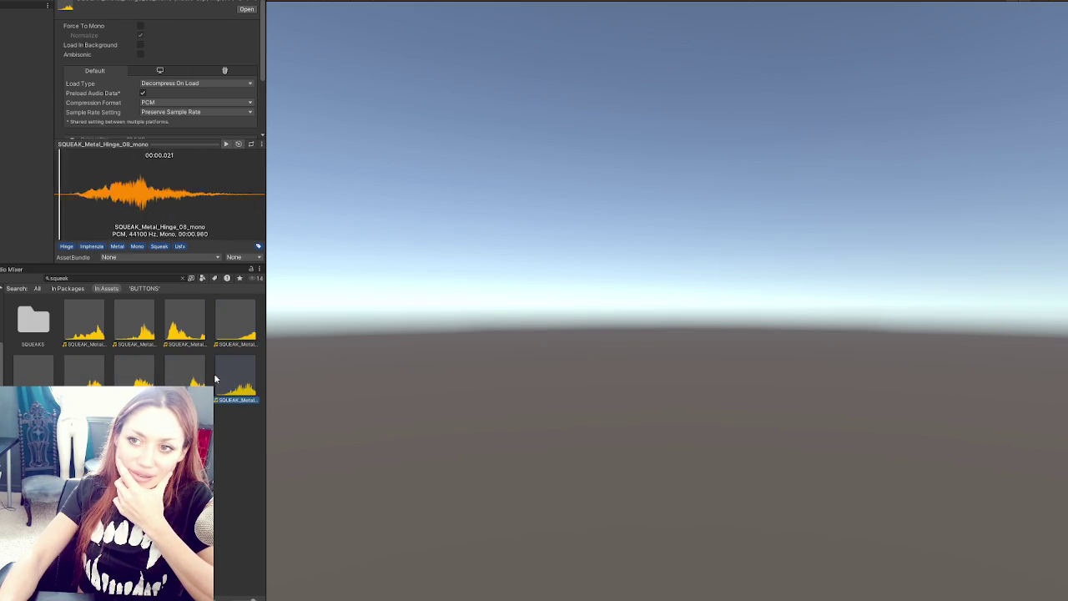
Select SQUEAK_Metal_Hinge_01, 02 and 03 together and open their context menu
{"action": "left_click", "coordinate": [191, 321]}
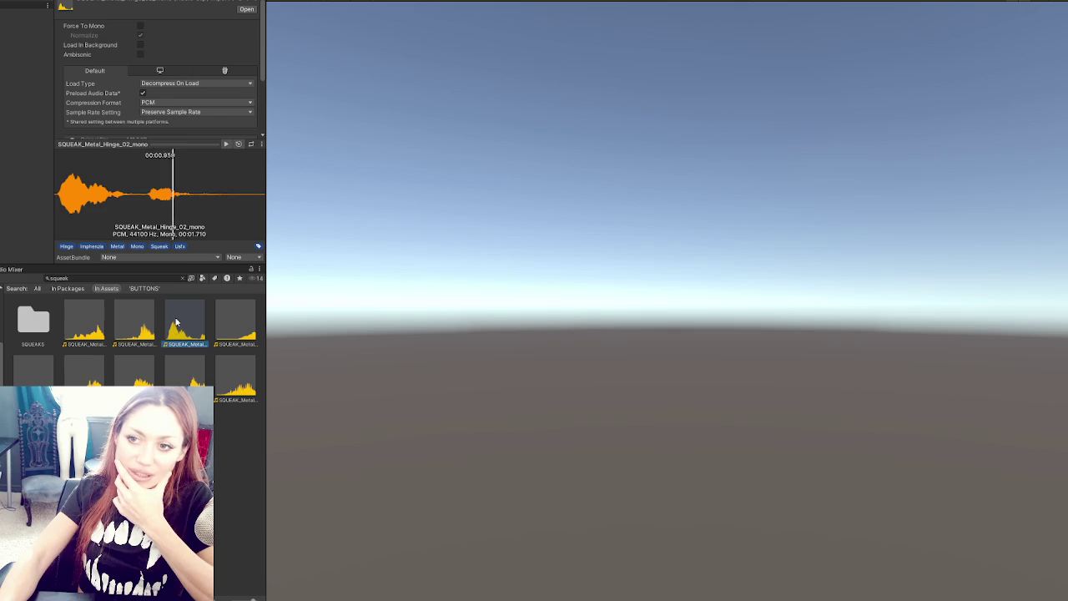
{"action": "left_click", "coordinate": [135, 324], "text": "ctrl"}
{"action": "left_click", "coordinate": [234, 324], "text": "ctrl"}
{"action": "right_click", "coordinate": [233, 325]}
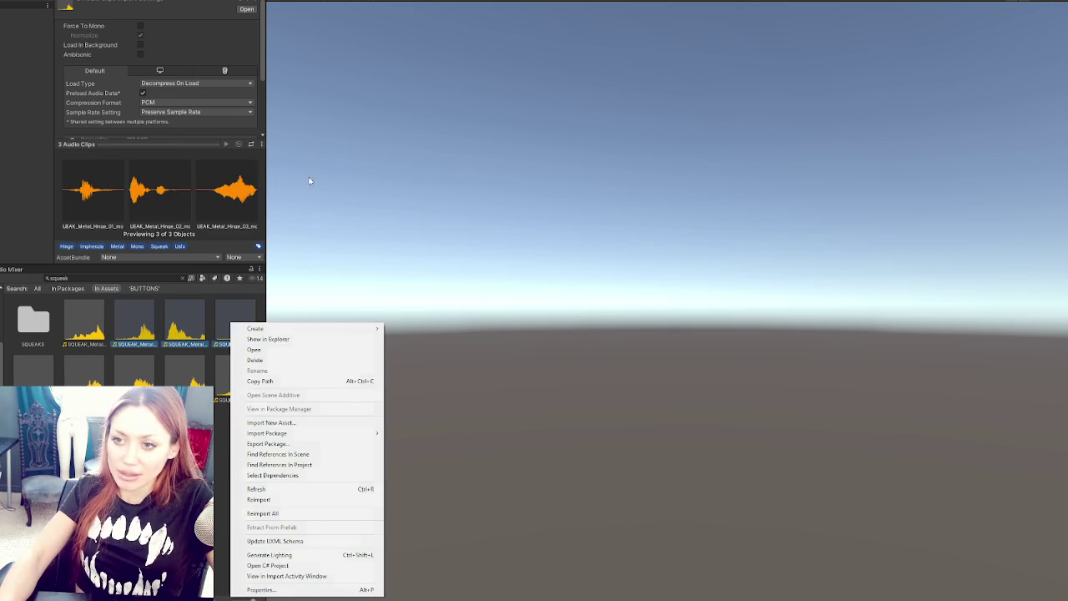
Bring SQUEAK_Metal_Hinge_01_mono into Audacity, delete its leading silence, and discard the DOOR_FlyMesh_Open_01_mono project
{"action": "left_click", "coordinate": [276, 339]}
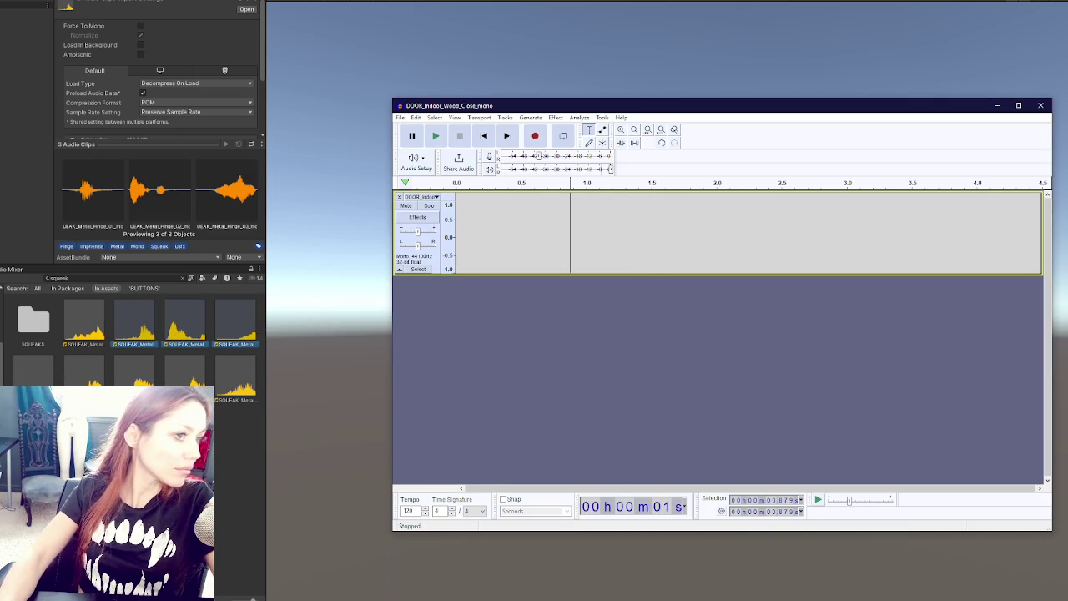
{"action": "mouse_move", "coordinate": [762, 253]}
{"action": "left_mouse_down"}
{"action": "mouse_move", "coordinate": [537, 226]}
{"action": "mouse_move", "coordinate": [537, 312]}
{"action": "mouse_move", "coordinate": [456, 322]}
{"action": "left_mouse_up"}
{"action": "key", "text": "Delete"}
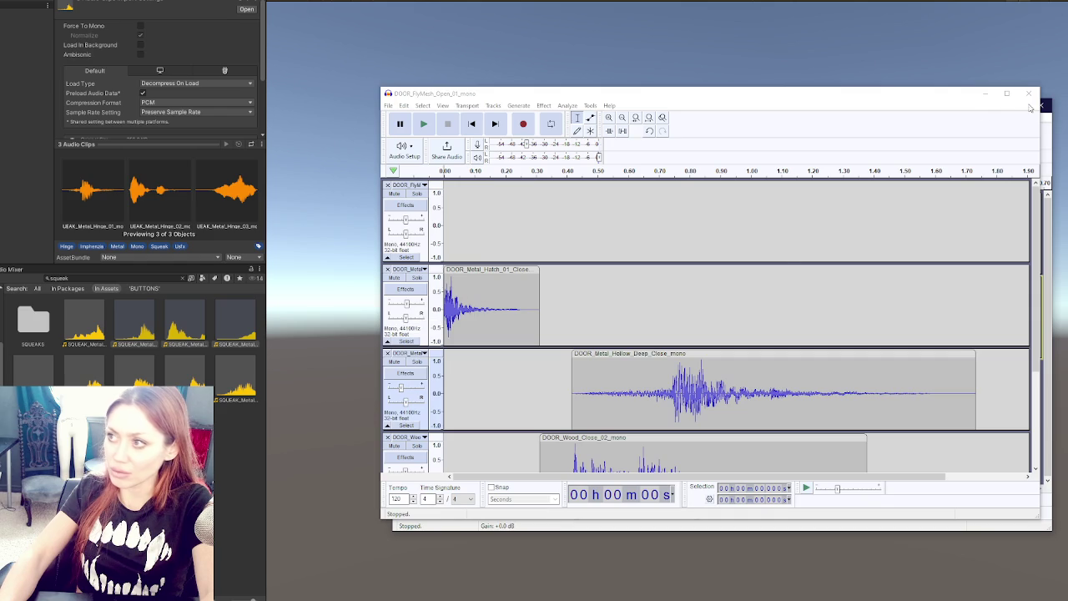
{"action": "left_click", "coordinate": [1028, 92]}
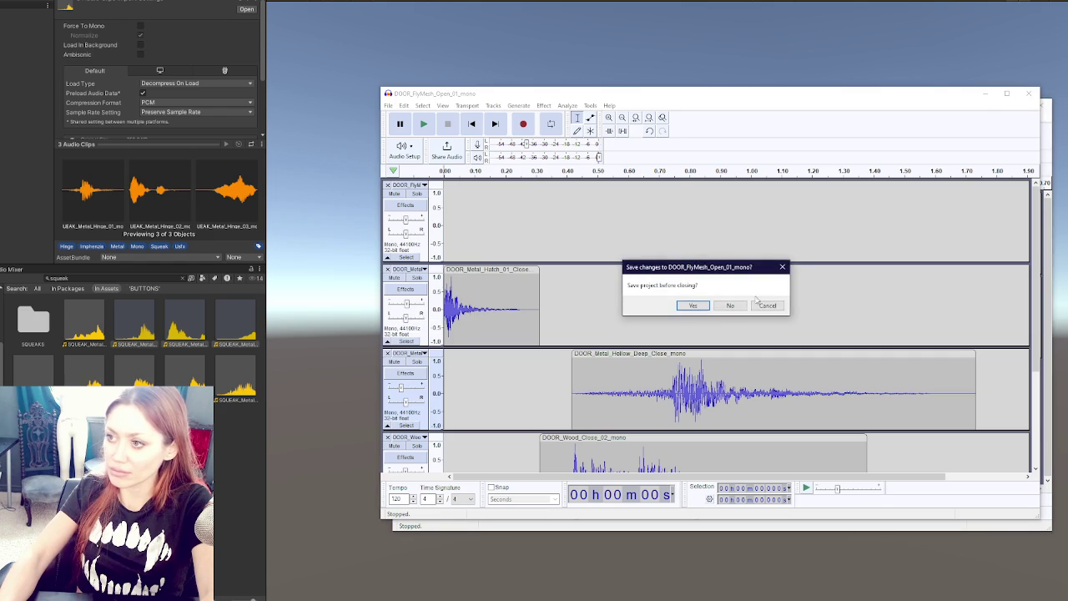
{"action": "left_click", "coordinate": [730, 306]}
Set the squeak track gain to -3 dB, checking playback at -4 and -3 dB
{"action": "left_click_drag", "start_coordinate": [419, 315], "coordinate": [415, 317]}
{"action": "left_click", "coordinate": [436, 136]}
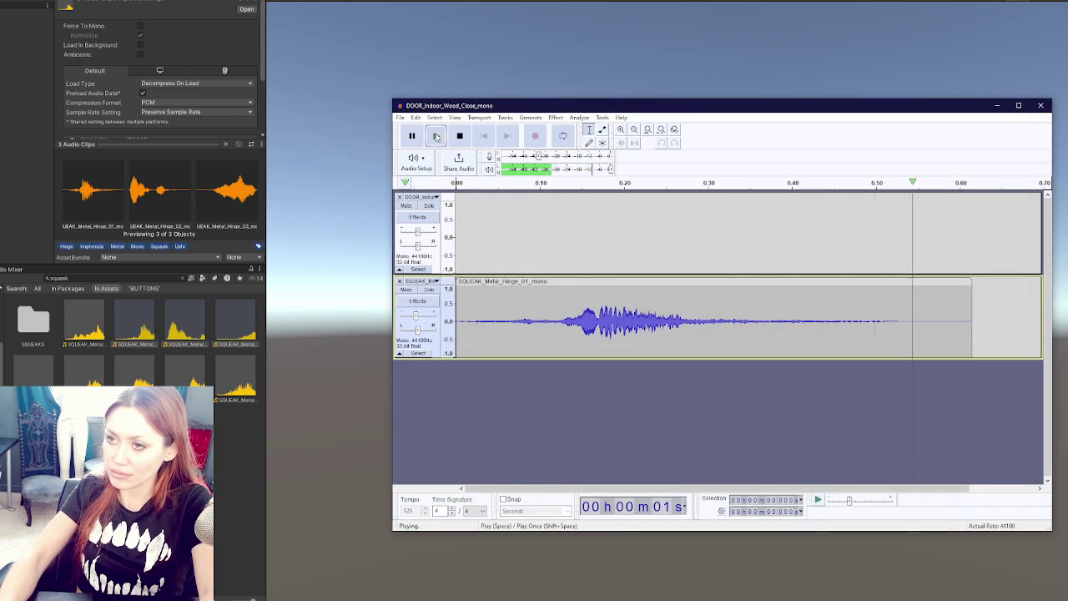
{"action": "left_click_drag", "start_coordinate": [416, 317], "coordinate": [417, 317]}
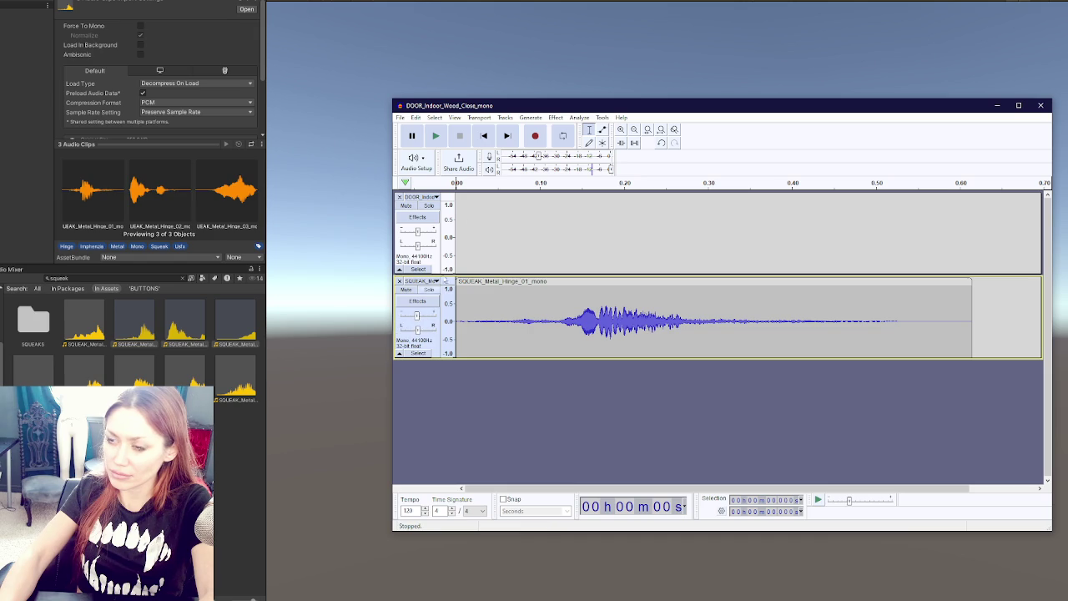
{"action": "left_click", "coordinate": [436, 137]}
Export the clip as the Ogg file 'gate squeak' and remove its track
{"action": "left_click", "coordinate": [400, 117]}
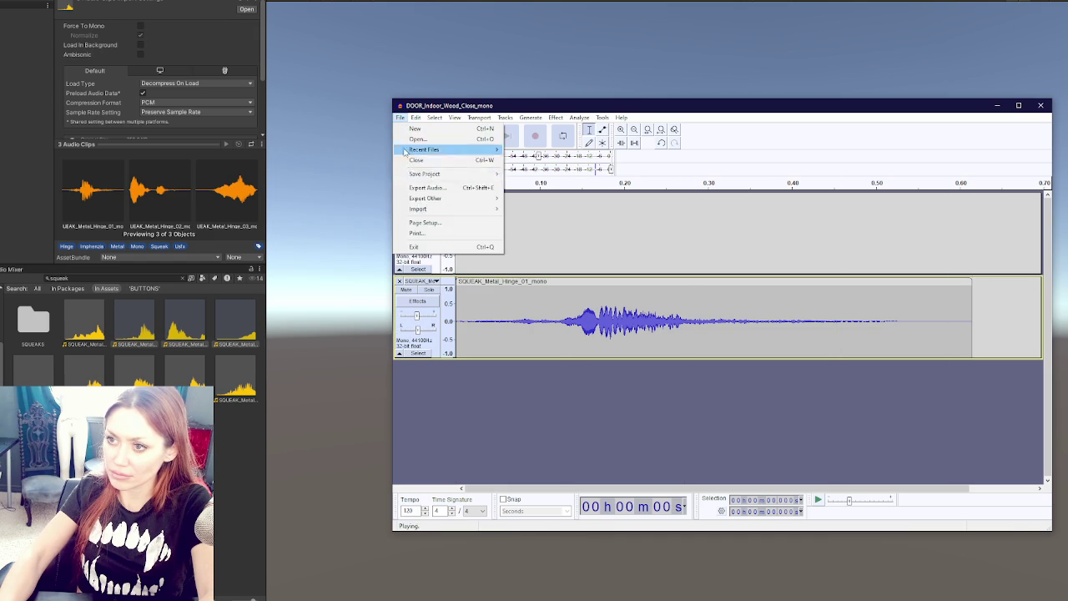
{"action": "mouse_move", "coordinate": [488, 202]}
{"action": "left_click", "coordinate": [427, 187]}
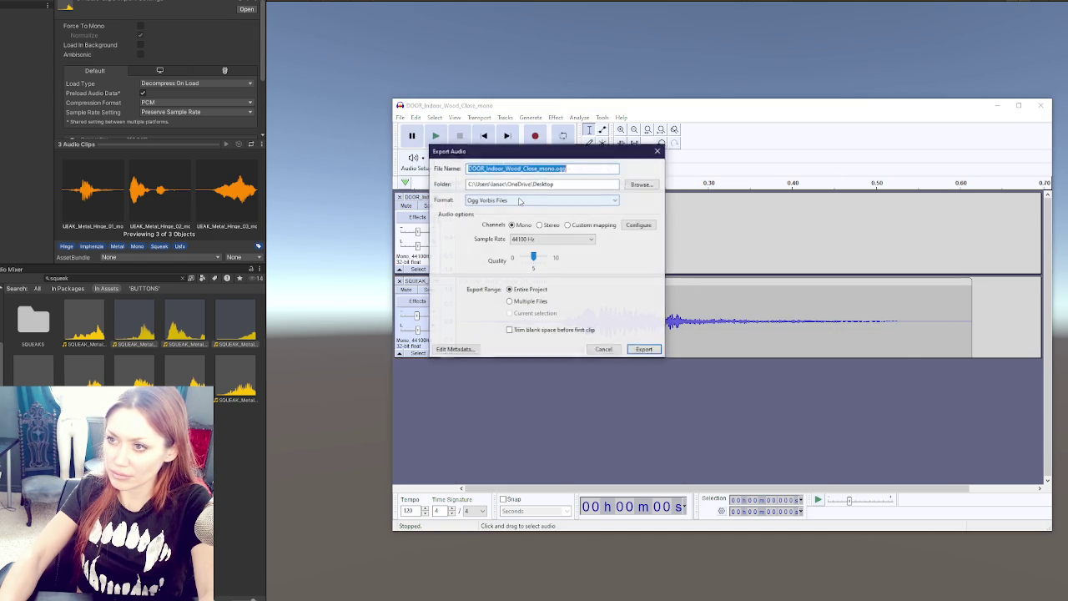
{"action": "type", "text": "sque"}
{"action": "key", "text": "BackSpace"}
{"action": "key", "text": "BackSpace"}
{"action": "key", "text": "BackSpace"}
{"action": "type", "text": "gate squ"}
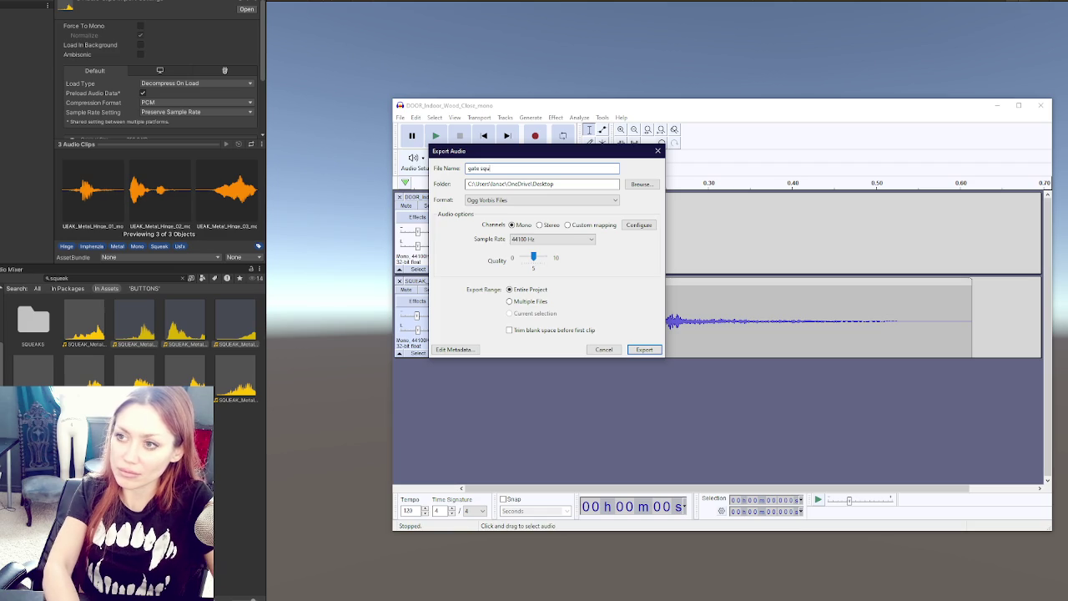
{"action": "key", "text": "Return"}
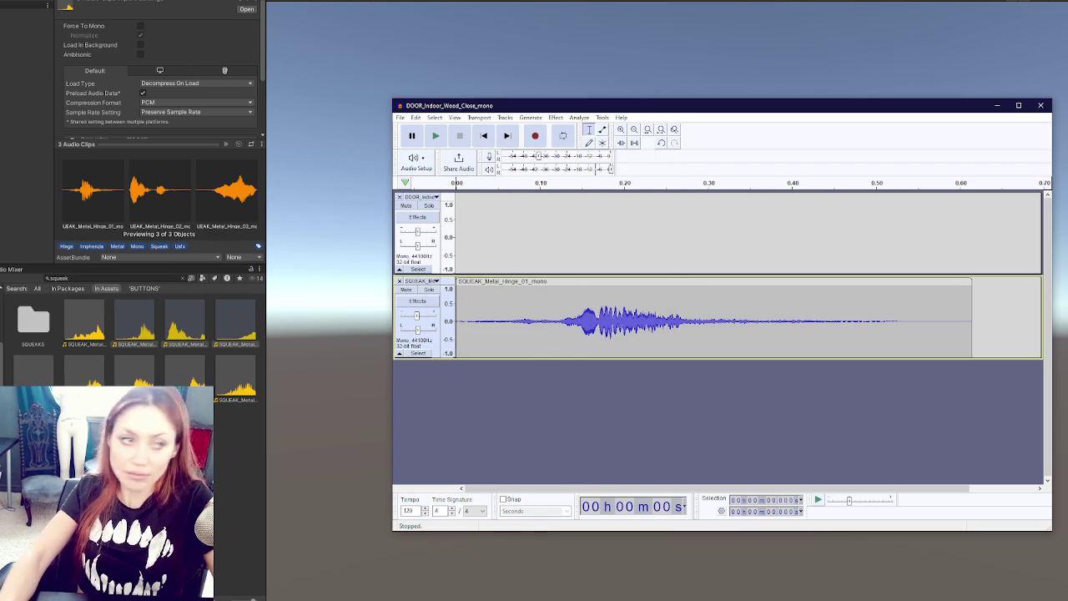
{"action": "left_click", "coordinate": [399, 282]}
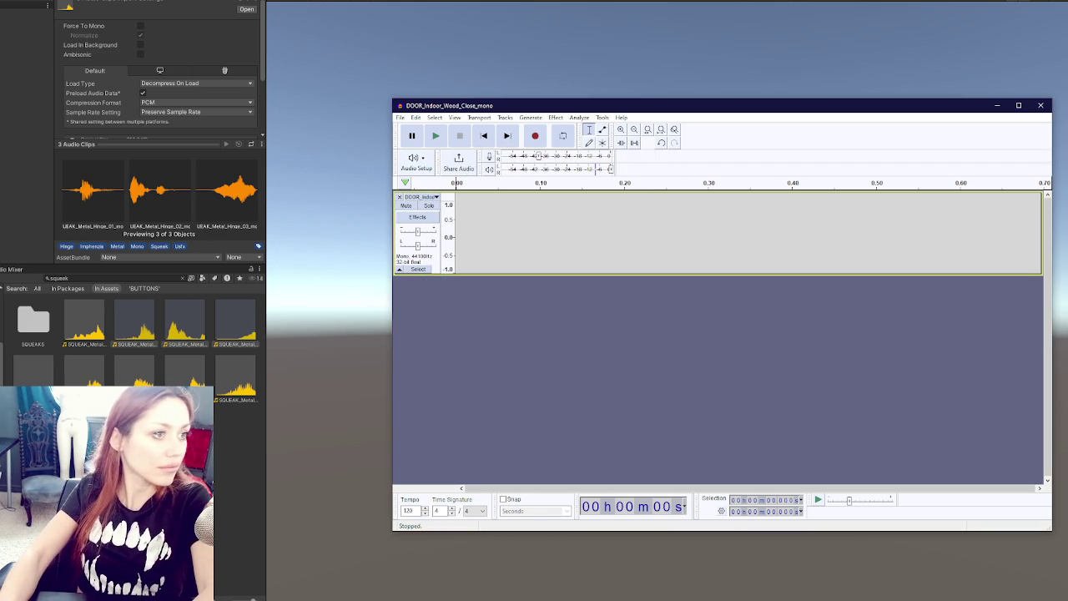
Bring SQUEAK_Metal_Hinge_02_mono into Audacity as a new track and preview it
{"action": "mouse_move", "coordinate": [134, 326]}
{"action": "left_mouse_down"}
{"action": "mouse_move", "coordinate": [473, 279]}
{"action": "mouse_move", "coordinate": [467, 302]}
{"action": "left_mouse_up"}
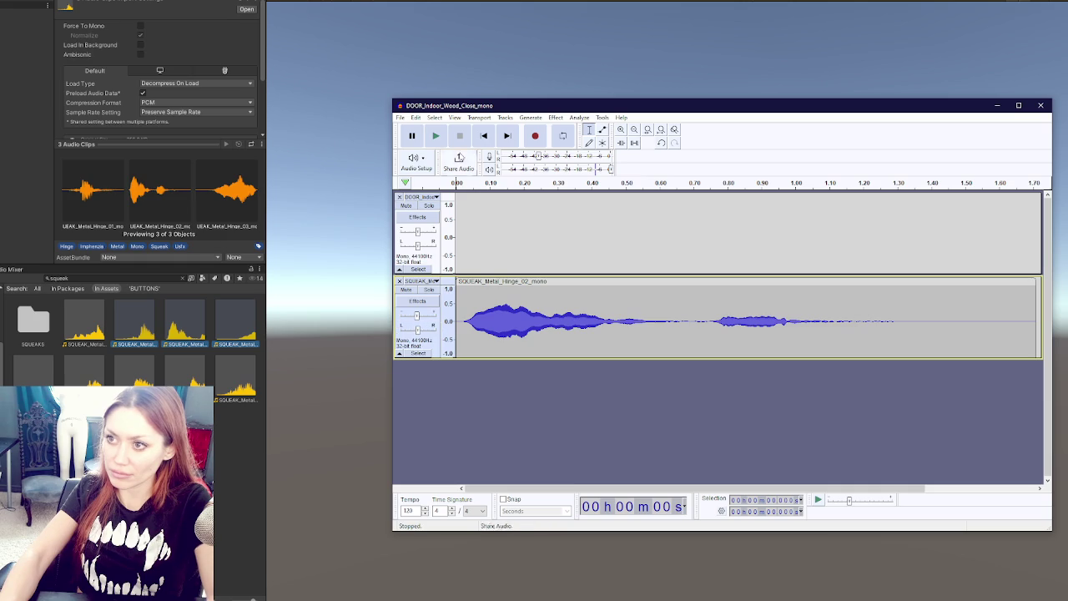
{"action": "left_click", "coordinate": [435, 136]}
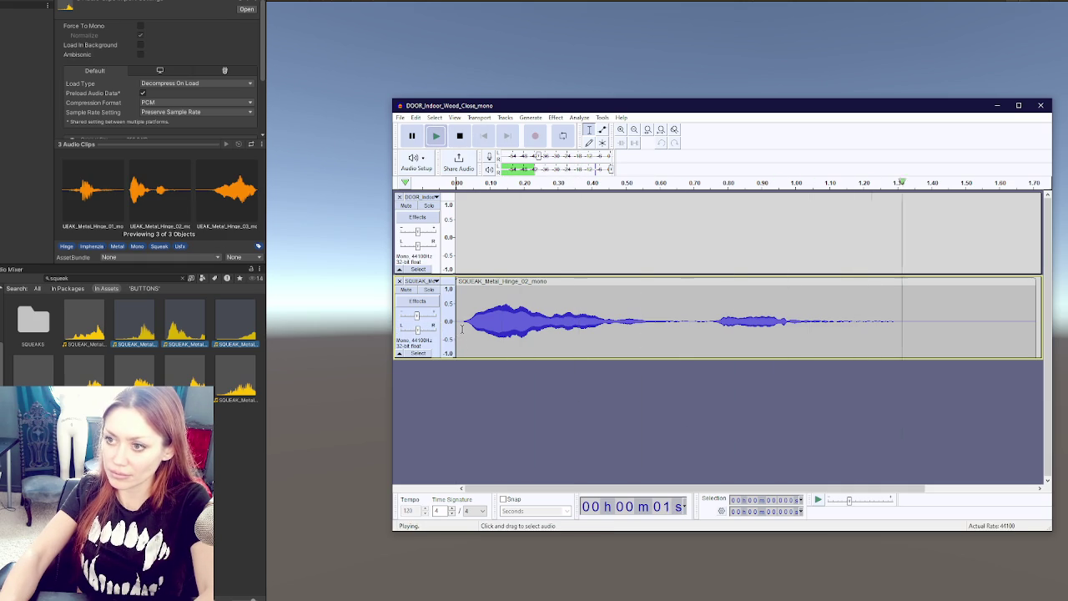
{"action": "left_click", "coordinate": [498, 314]}
{"action": "left_click", "coordinate": [521, 303]}
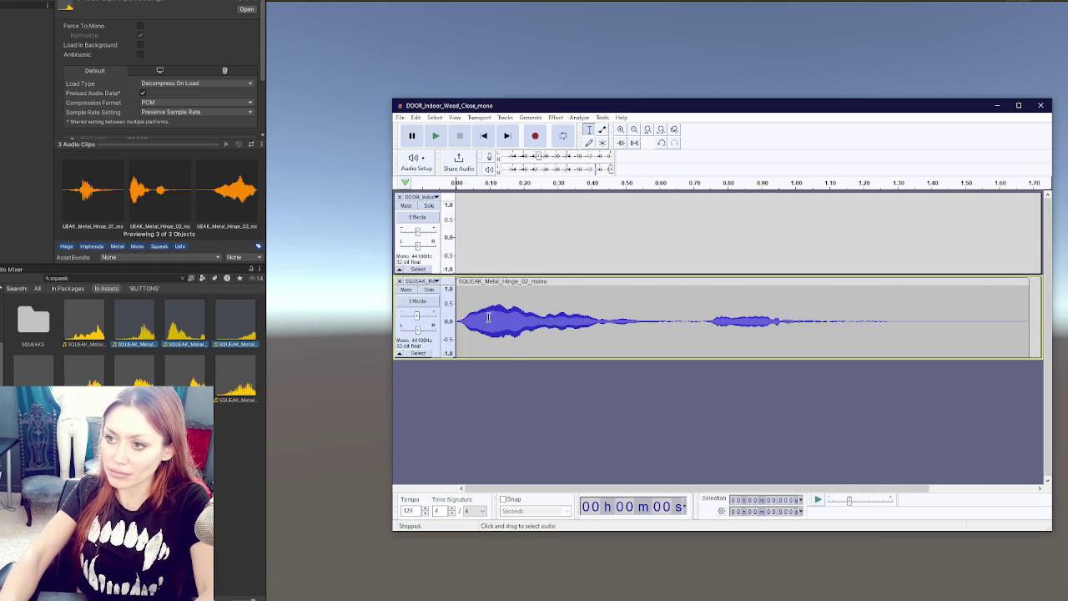
Export the Hinge_02 clip as an Ogg file and remove its track
{"action": "left_click", "coordinate": [401, 118]}
{"action": "left_click", "coordinate": [427, 187]}
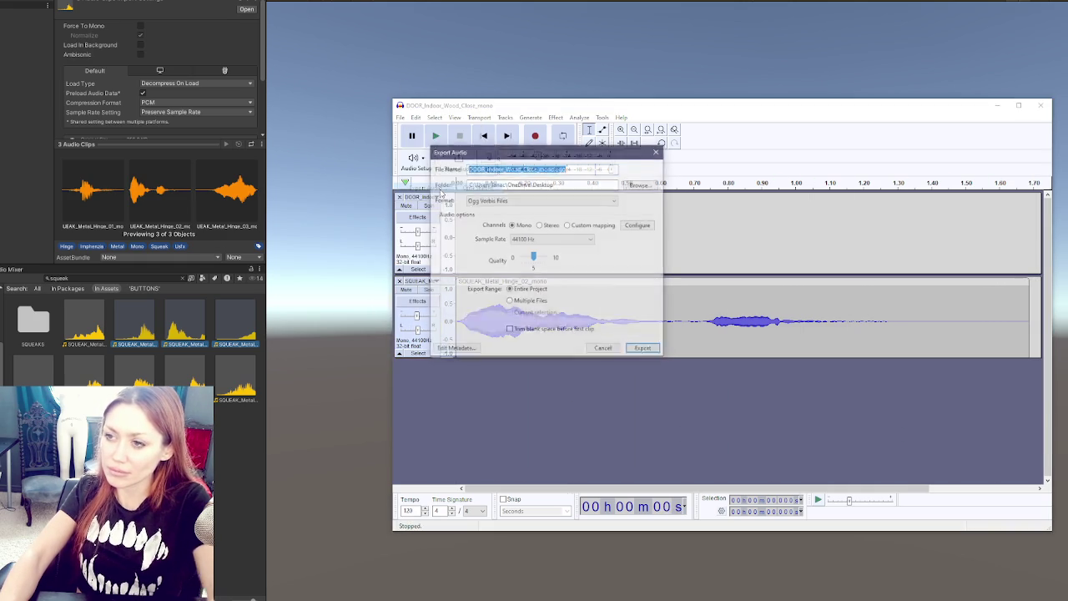
{"action": "type", "text": "squeak"}
{"action": "key", "text": "Return"}
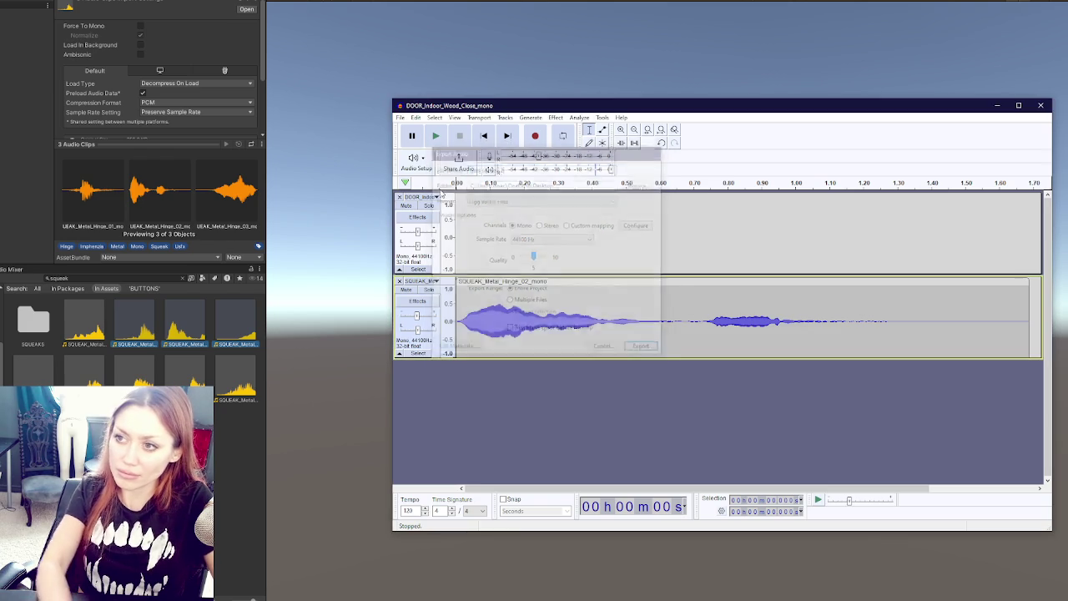
{"action": "left_click", "coordinate": [399, 281]}
{"action": "key", "text": "Delete"}
{"action": "left_click", "coordinate": [600, 251]}
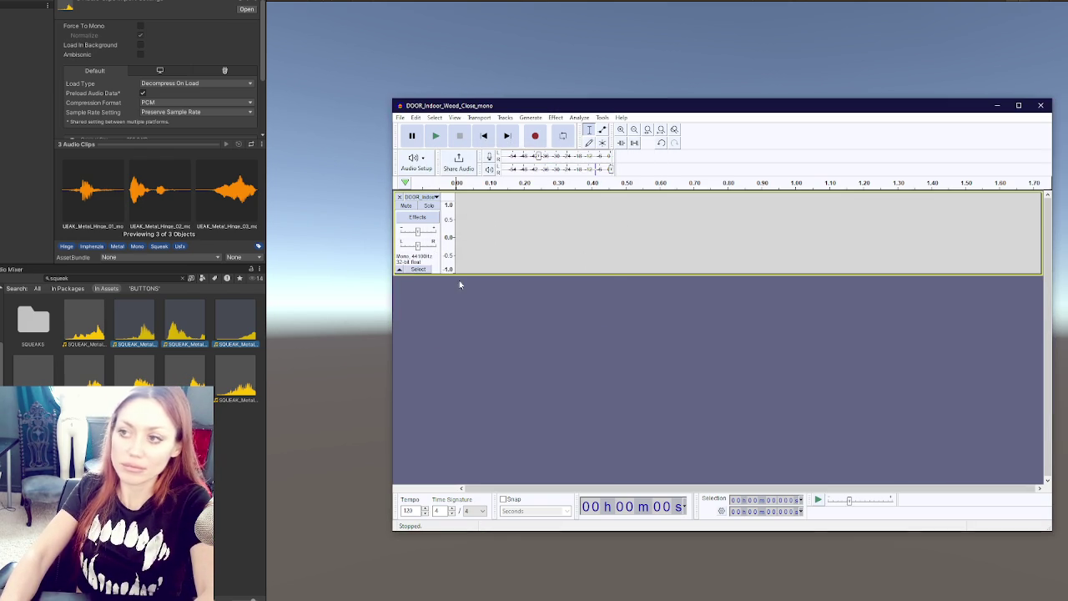
Bring in SQUEAK_Metal_Hinge_03, trim its leading silence, and lower its gain to -2 dB
{"action": "key", "text": "ctrl+z"}
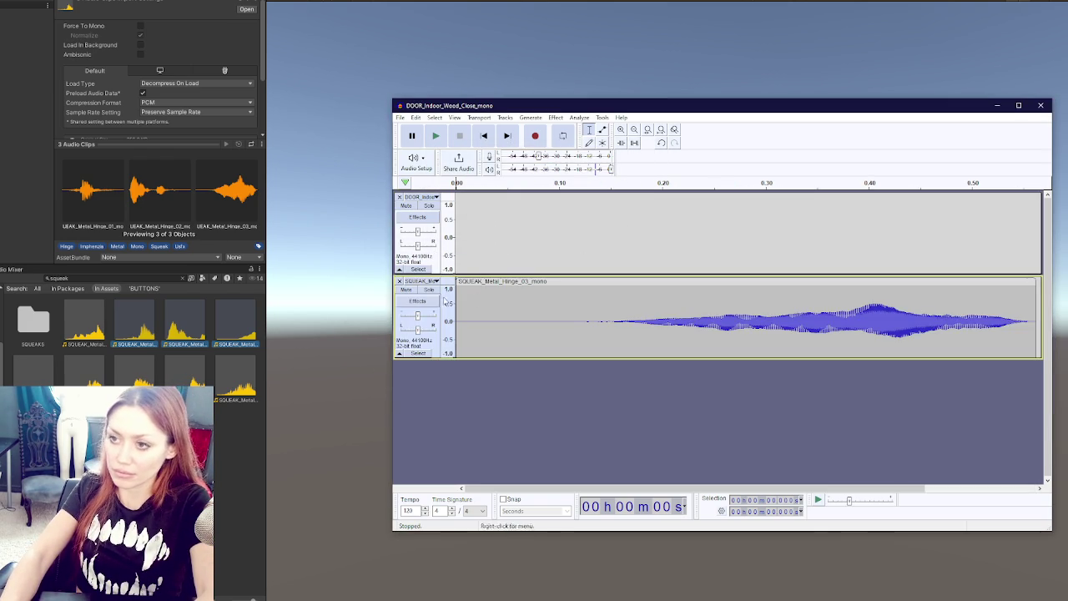
{"action": "left_click_drag", "start_coordinate": [610, 321], "coordinate": [459, 321]}
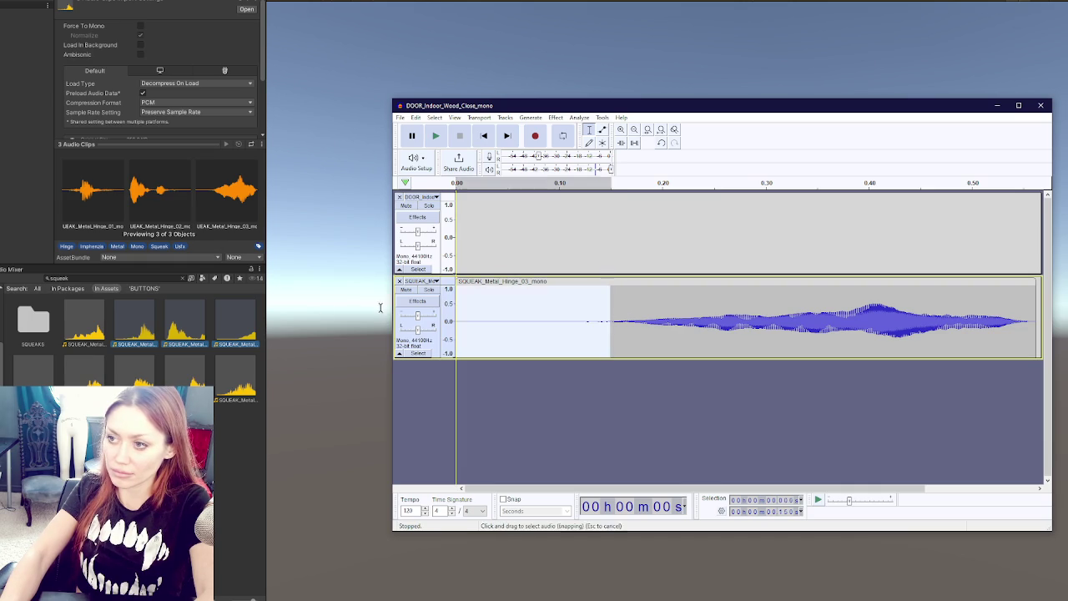
{"action": "key", "text": "Delete"}
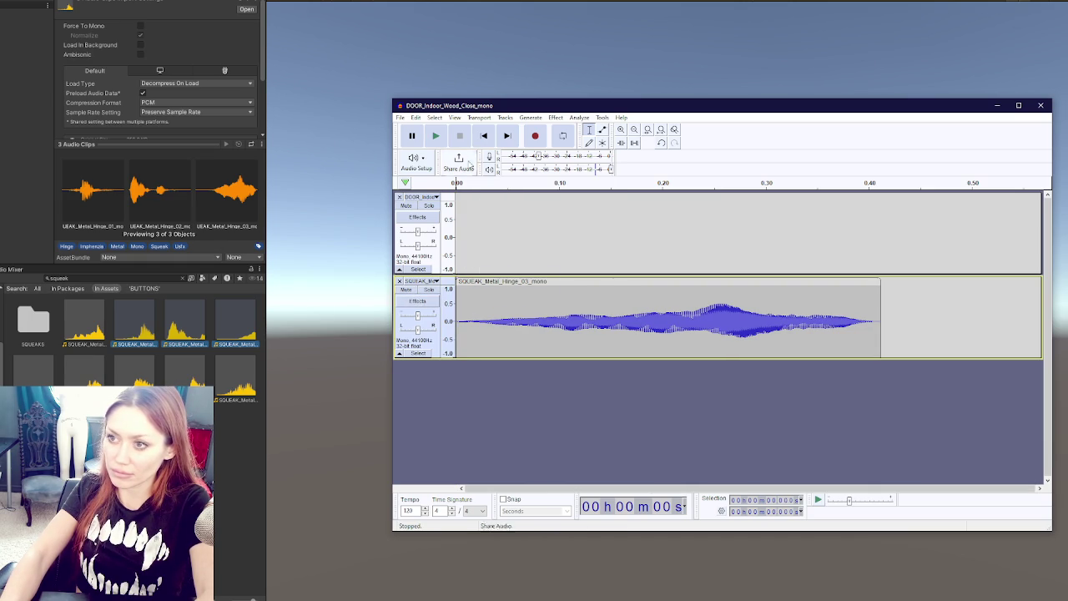
{"action": "left_click", "coordinate": [435, 136]}
{"action": "mouse_move", "coordinate": [417, 317]}
{"action": "left_click_drag", "start_coordinate": [417, 316], "coordinate": [416, 317]}
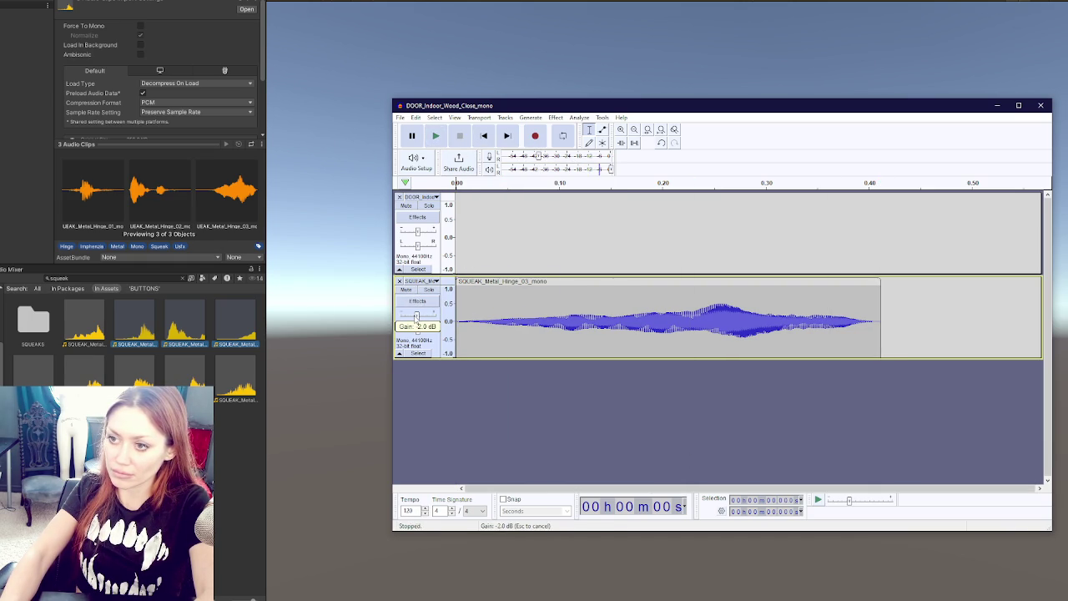
Export the Hinge_03 clip as a door-squeak Ogg file and remove its track
{"action": "left_click", "coordinate": [403, 118]}
{"action": "left_click", "coordinate": [435, 192]}
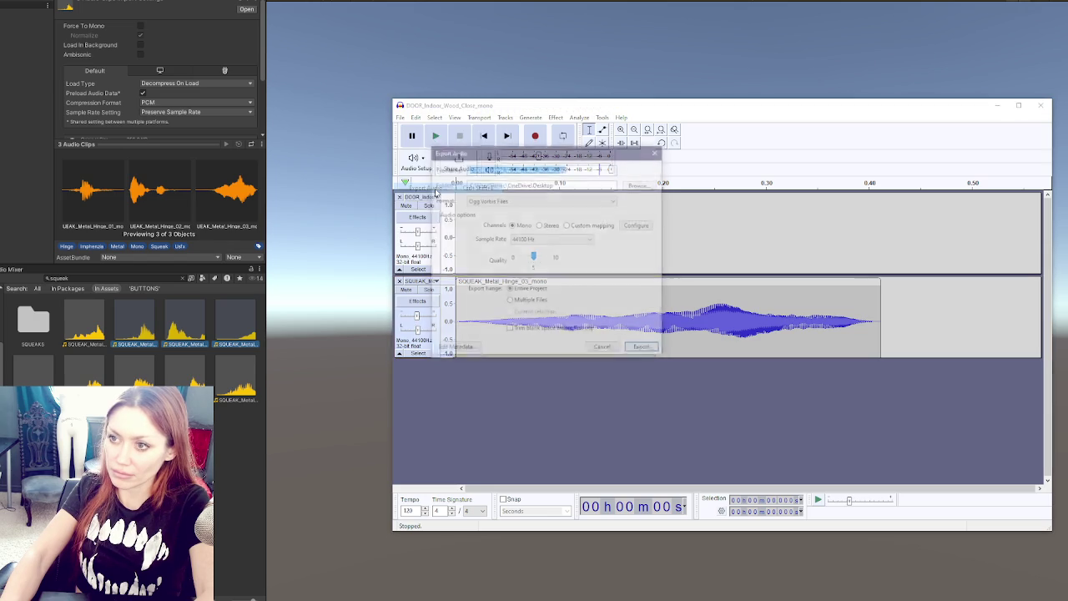
{"action": "type", "text": "door squeak 23"}
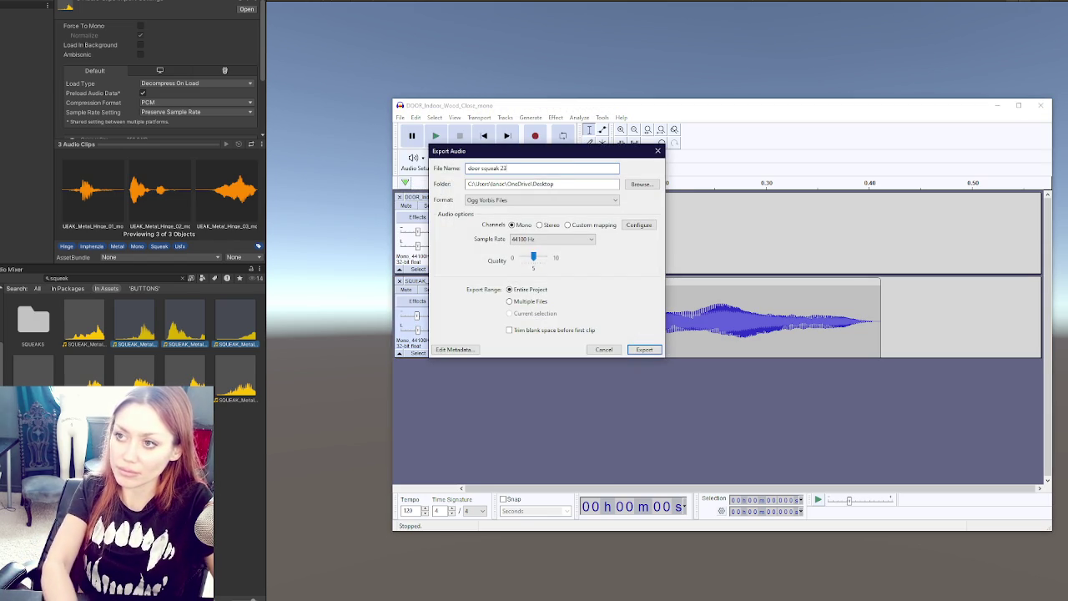
{"action": "key", "text": "Return"}
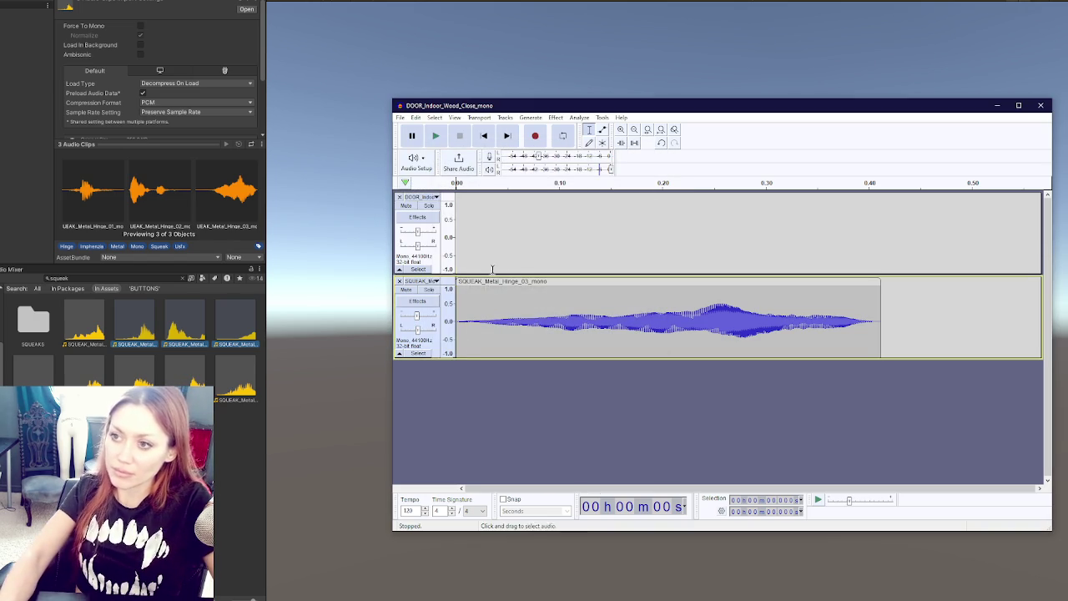
{"action": "left_click", "coordinate": [399, 281]}
{"action": "left_click", "coordinate": [108, 277]}
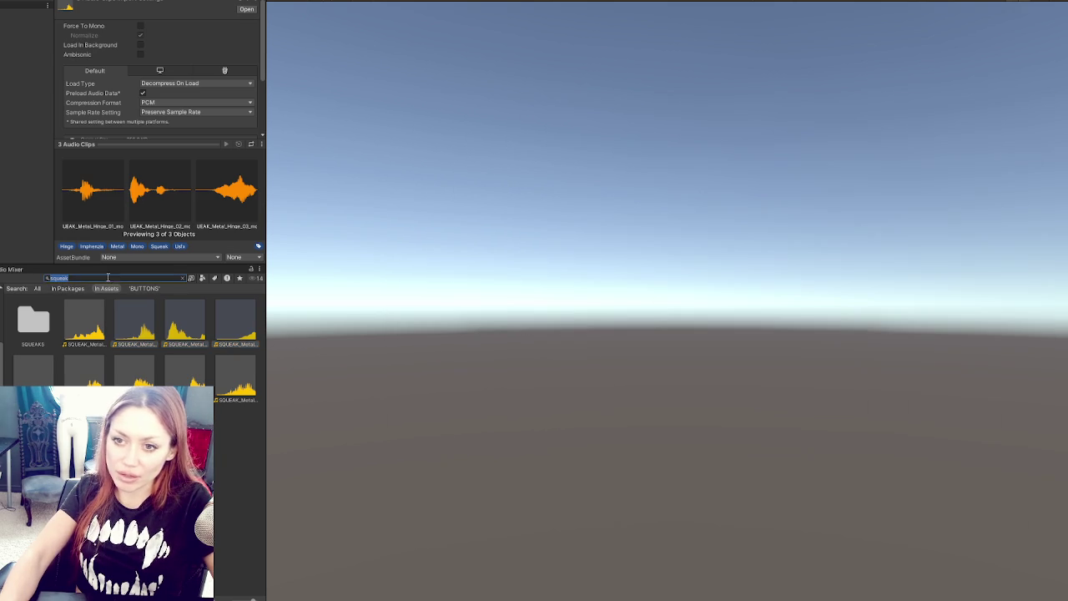
Search assets for 'door close' and preview the vault, cupboard, entrance, apartment, fridge and indoor-wood close clips
{"action": "type", "text": "door close"}
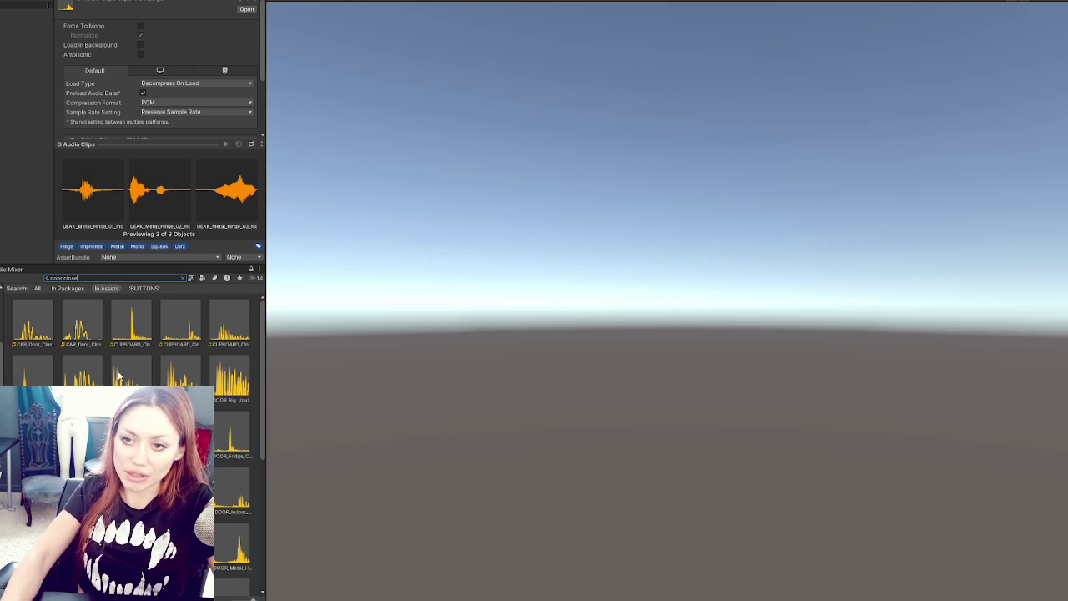
{"action": "left_click", "coordinate": [218, 380]}
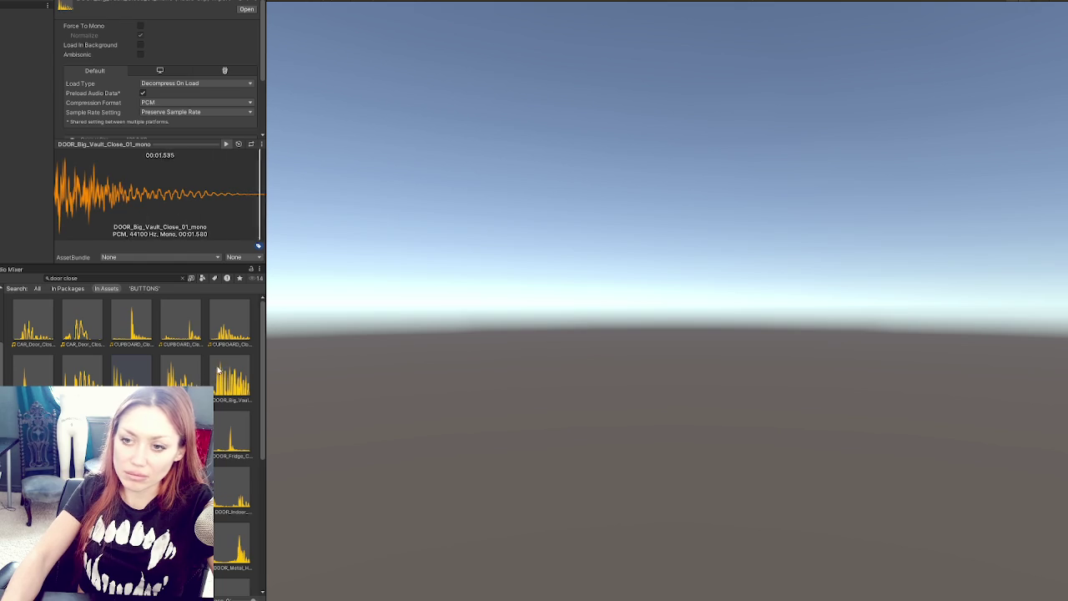
{"action": "left_click", "coordinate": [131, 324]}
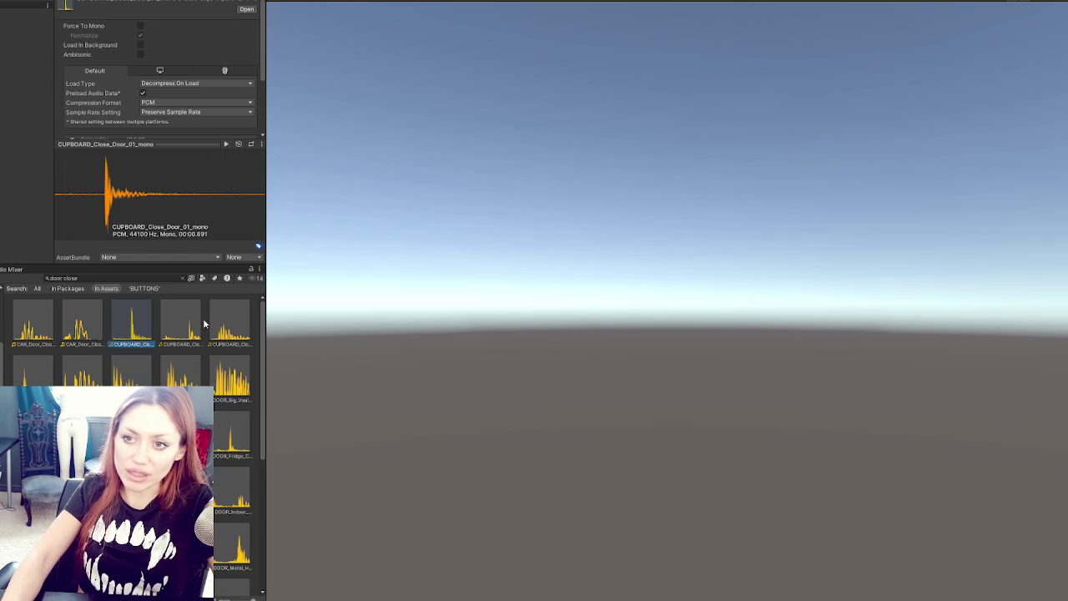
{"action": "left_click", "coordinate": [226, 144]}
{"action": "left_click", "coordinate": [180, 324]}
{"action": "left_click", "coordinate": [229, 324]}
{"action": "left_click", "coordinate": [93, 380]}
{"action": "left_click", "coordinate": [94, 379]}
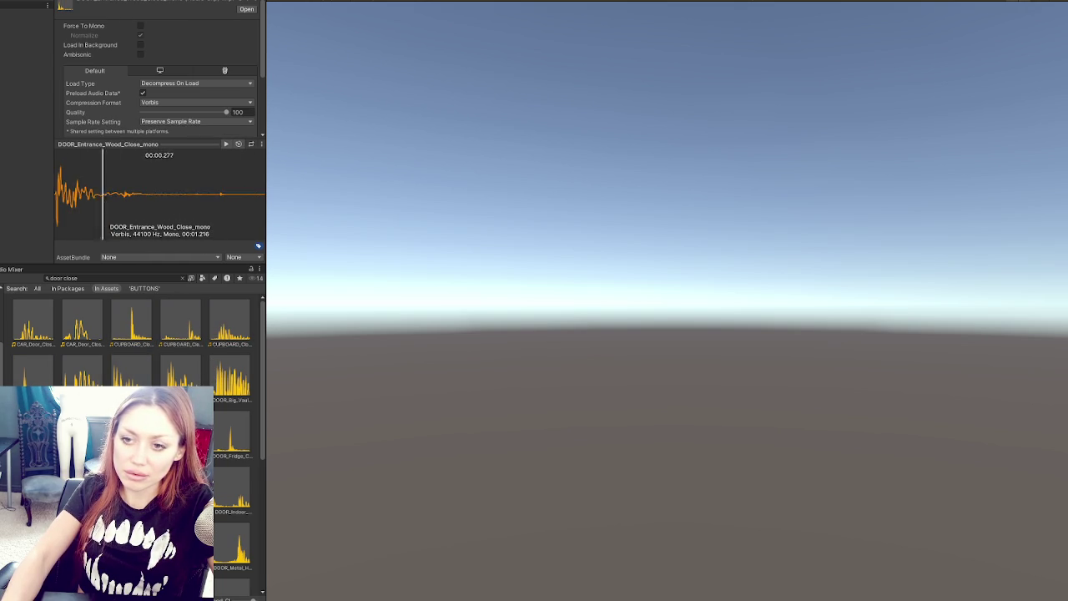
{"action": "left_click", "coordinate": [81, 380]}
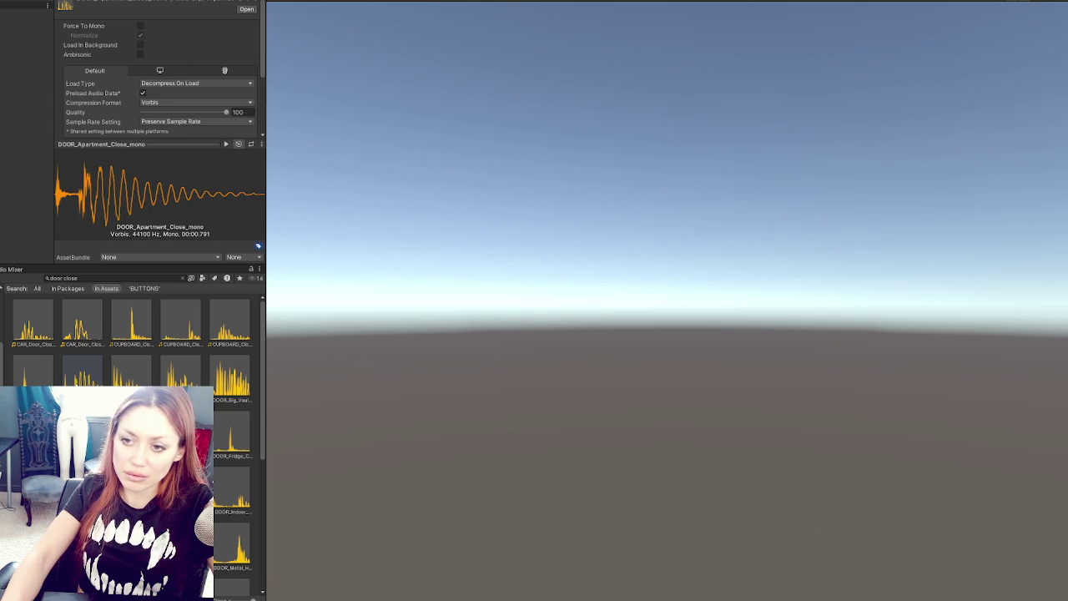
{"action": "left_click", "coordinate": [181, 434]}
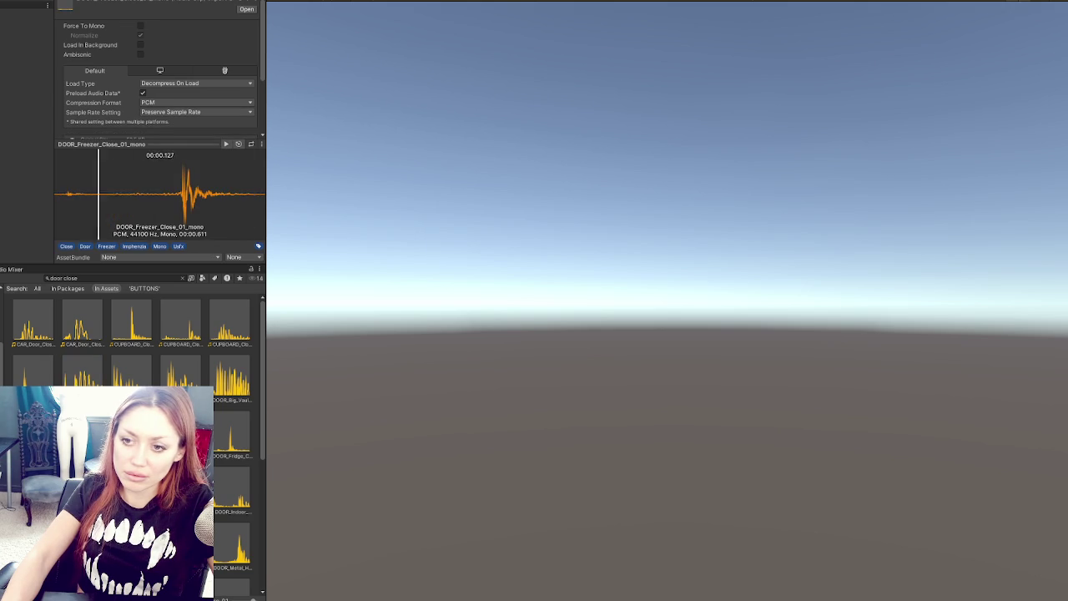
{"action": "left_click", "coordinate": [232, 494]}
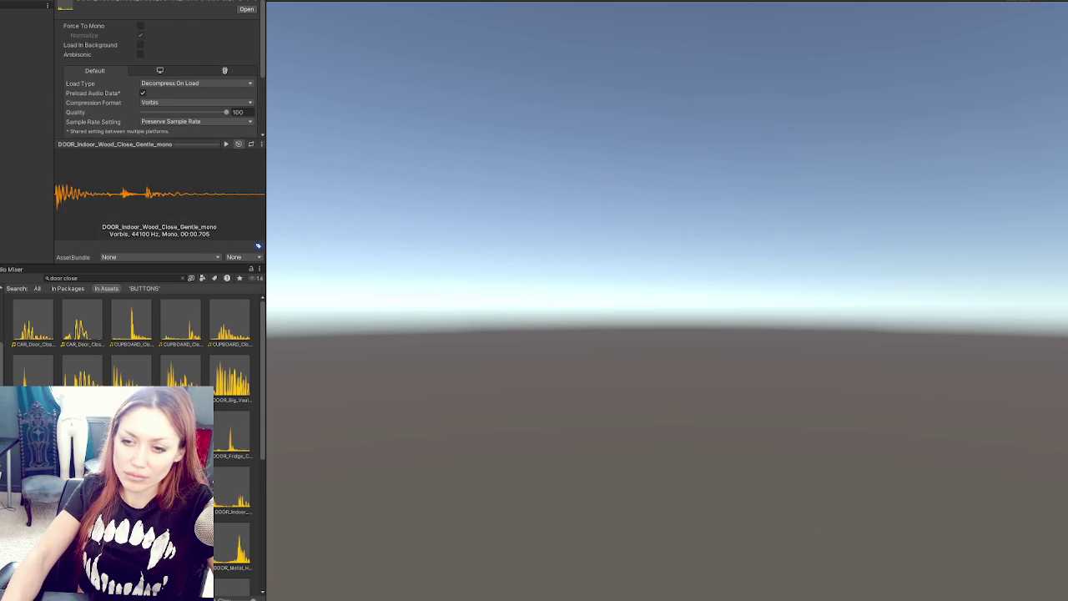
{"action": "left_click", "coordinate": [232, 434]}
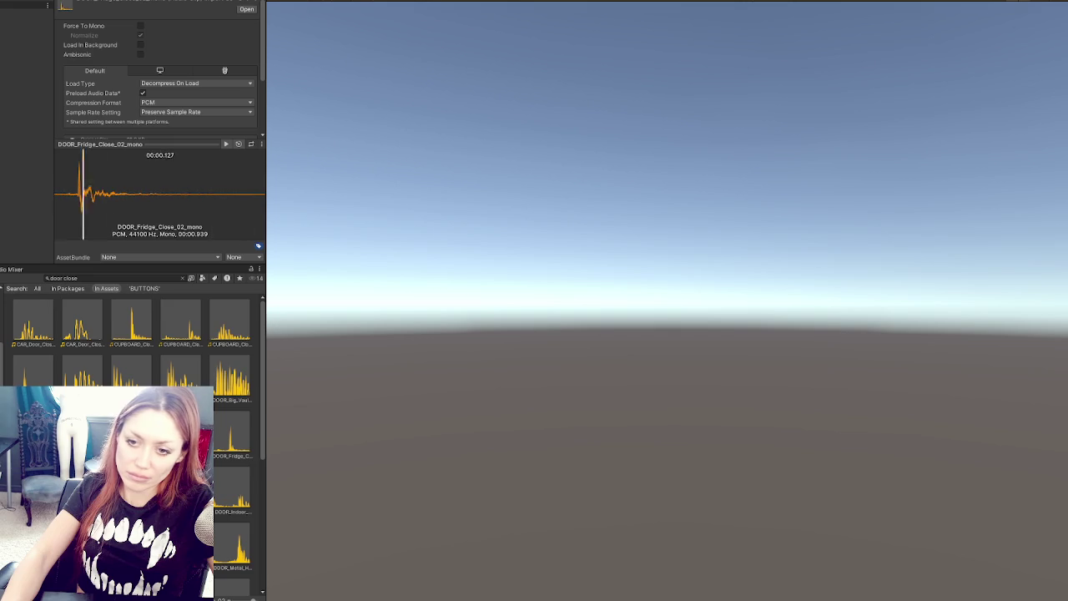
Preview the metal, microwave, hatch, sci-fi, bedroom, washing-machine and kitchen-cabinet door close clips
{"action": "scroll", "coordinate": [232, 450], "scroll_direction": "down", "scroll_amount": 1}
{"action": "left_click", "coordinate": [232, 491]}
{"action": "left_click", "coordinate": [240, 492]}
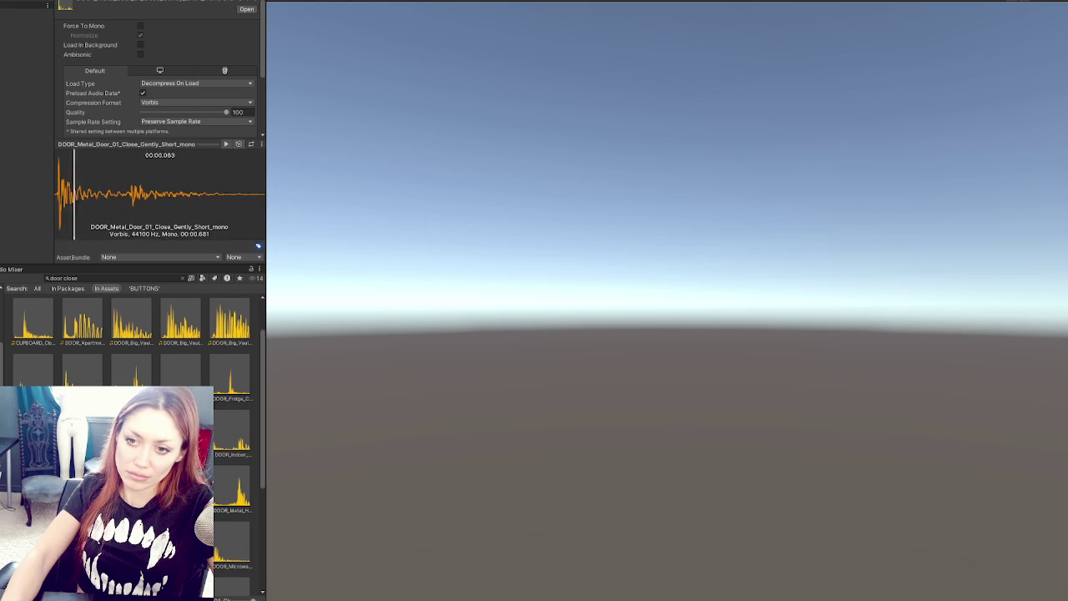
{"action": "scroll", "coordinate": [242, 492], "scroll_direction": "down", "scroll_amount": 1}
{"action": "left_click", "coordinate": [242, 492]}
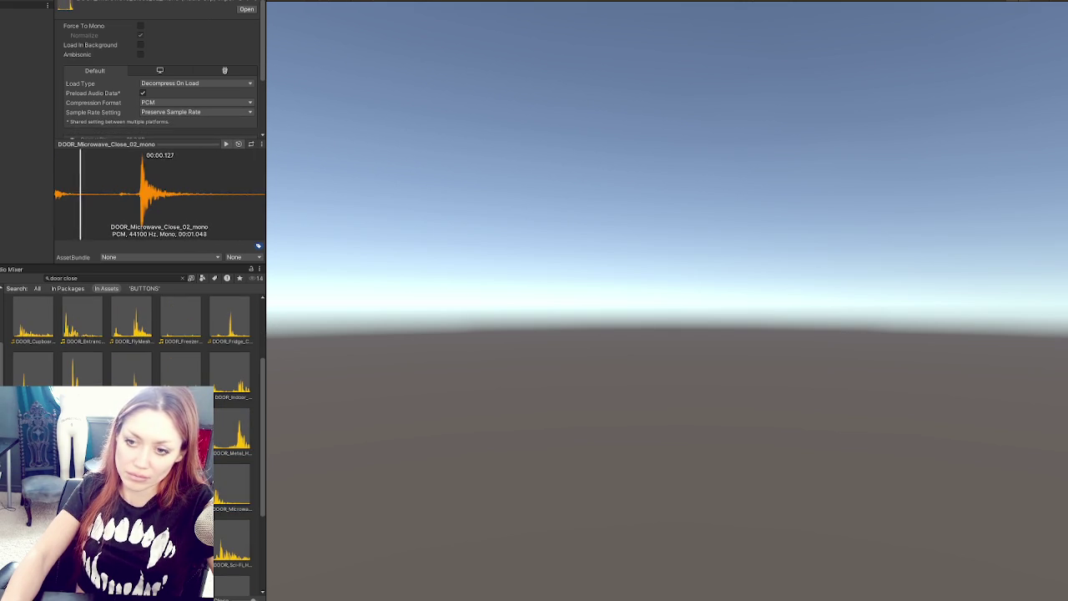
{"action": "left_click", "coordinate": [182, 492]}
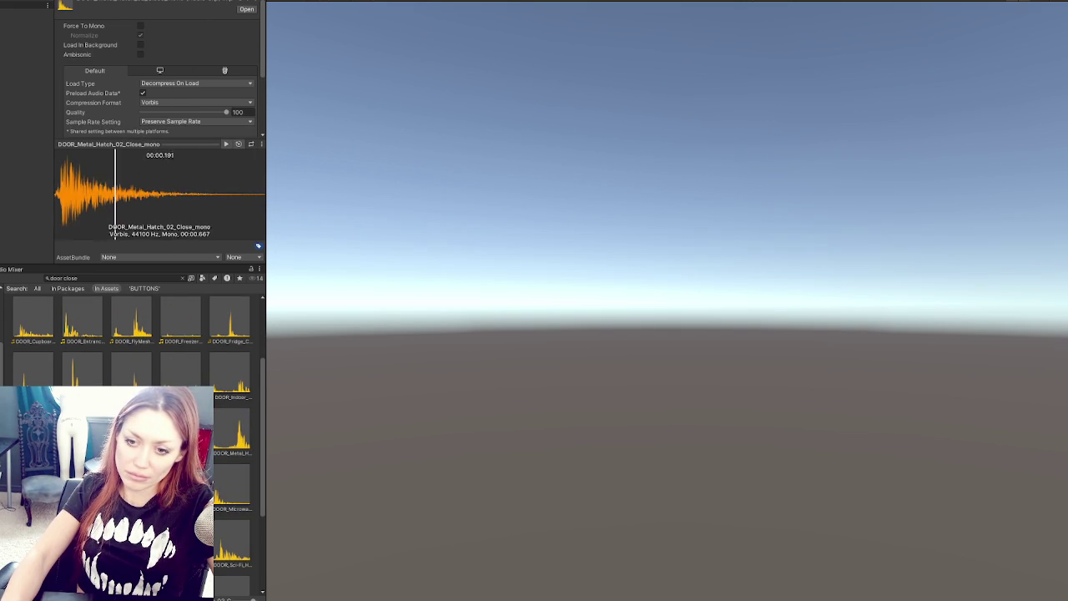
{"action": "scroll", "coordinate": [234, 492], "scroll_direction": "down", "scroll_amount": 1}
{"action": "left_click", "coordinate": [233, 493]}
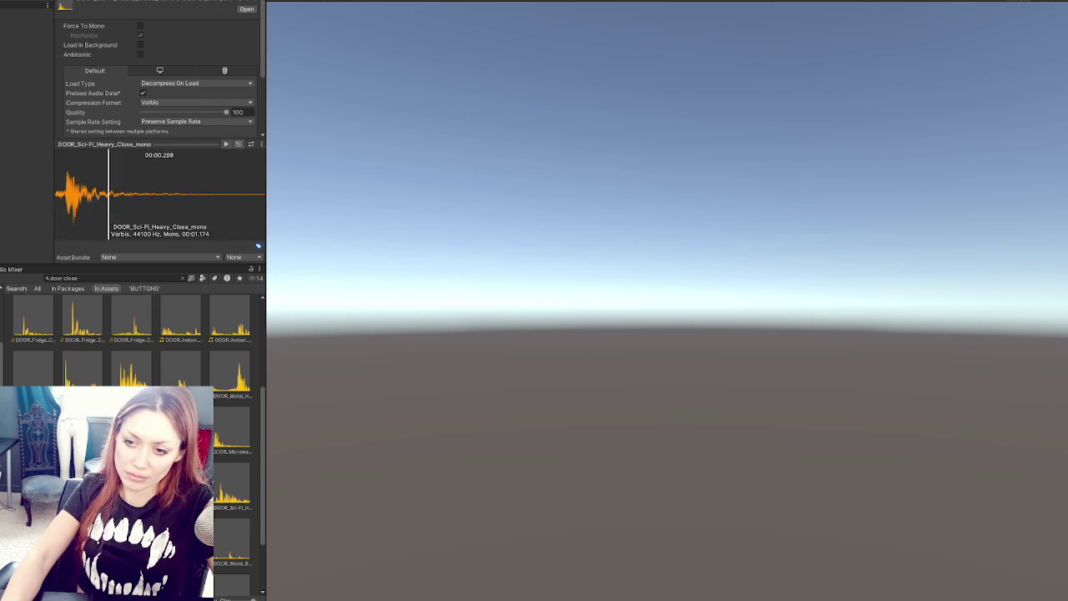
{"action": "scroll", "coordinate": [234, 492], "scroll_direction": "down", "scroll_amount": 1}
{"action": "left_click", "coordinate": [233, 492]}
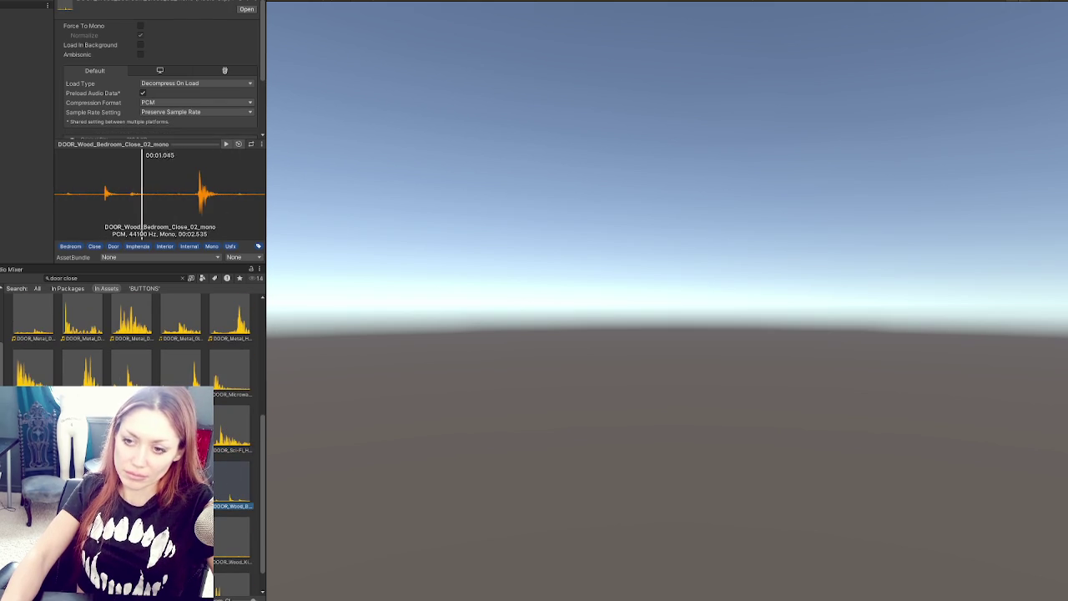
{"action": "key", "text": "Left"}
{"action": "scroll", "coordinate": [133, 467], "scroll_direction": "down", "scroll_amount": 1}
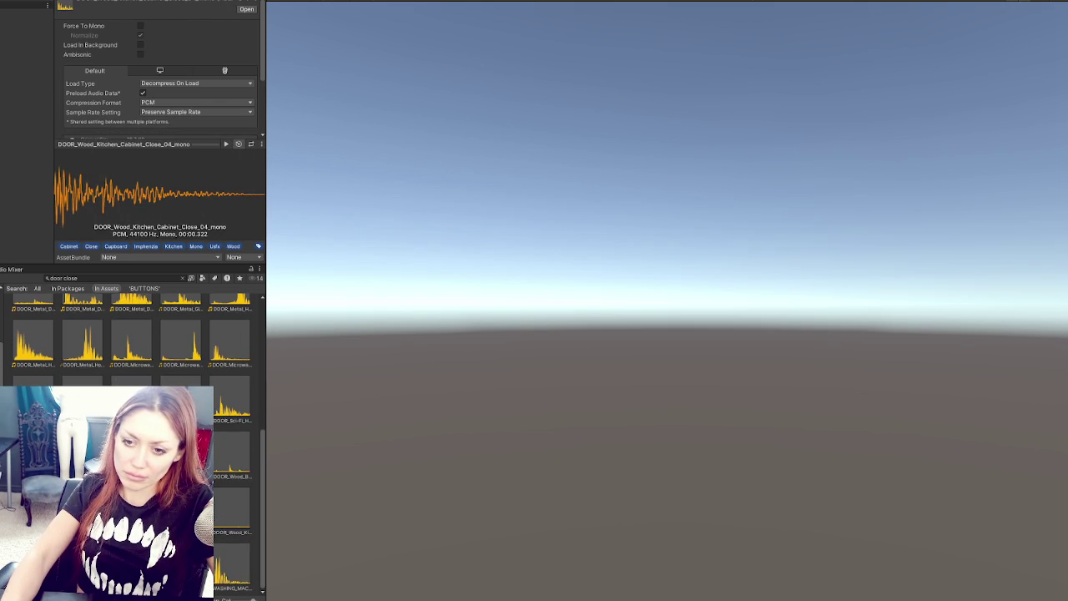
{"action": "left_click", "coordinate": [248, 561]}
{"action": "key", "text": "Left"}
{"action": "key", "text": "Left"}
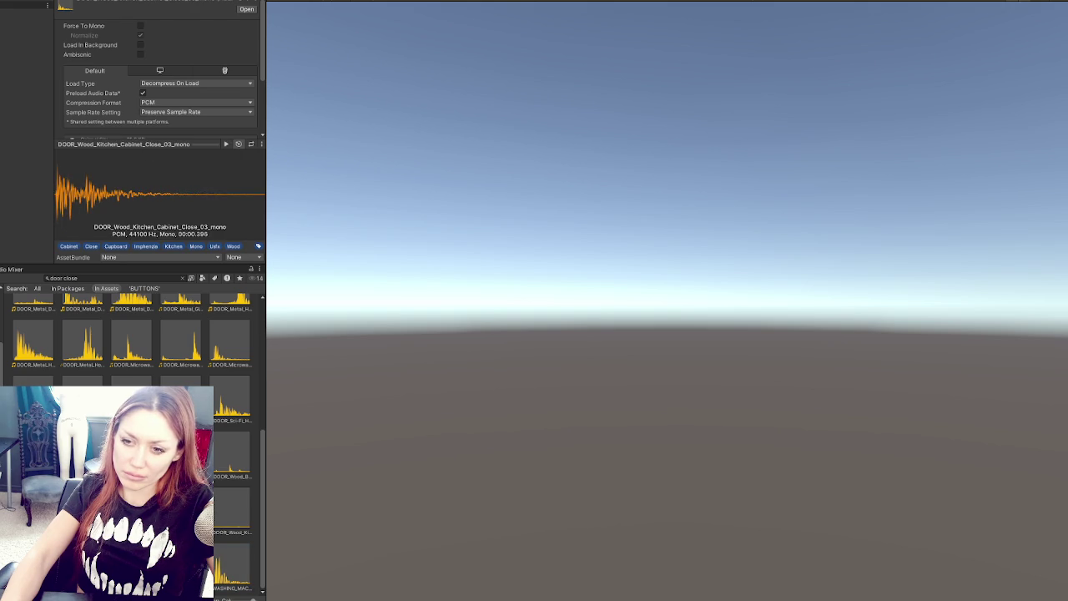
{"action": "key", "text": "Up"}
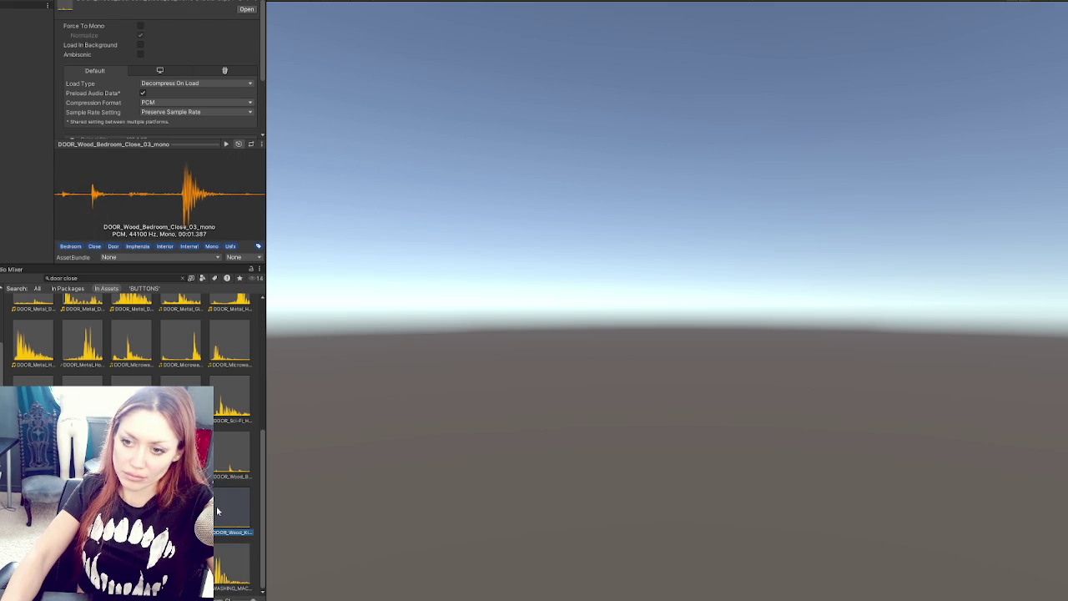
{"action": "left_click", "coordinate": [216, 506]}
{"action": "scroll", "coordinate": [216, 506], "scroll_direction": "up", "scroll_amount": 5}
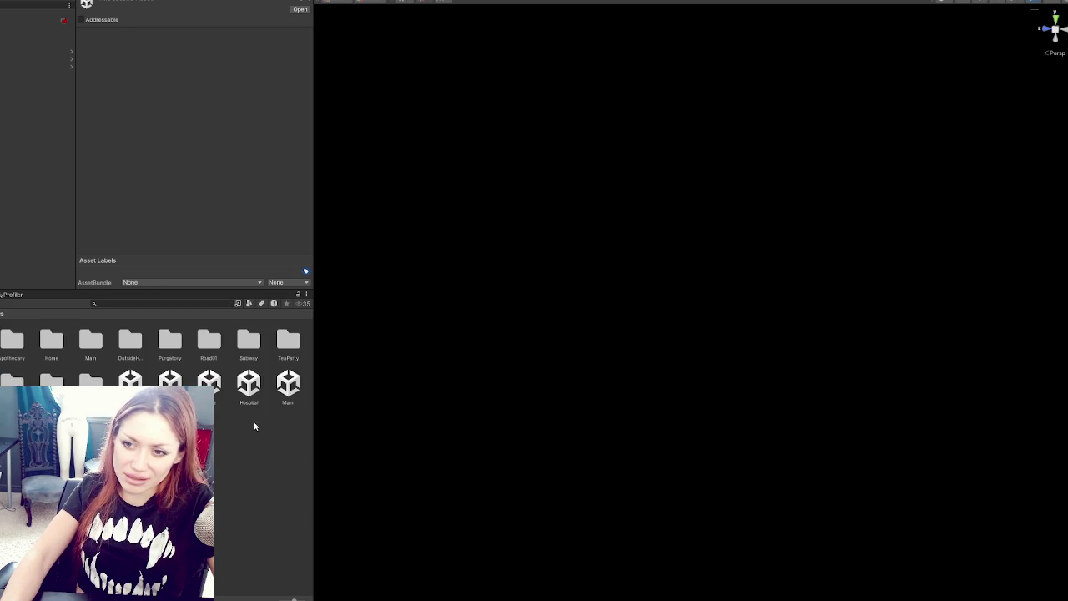
Open the Main scene and expand the CONTROLS object's Cupboard Sounds list
{"action": "double_click", "coordinate": [289, 383]}
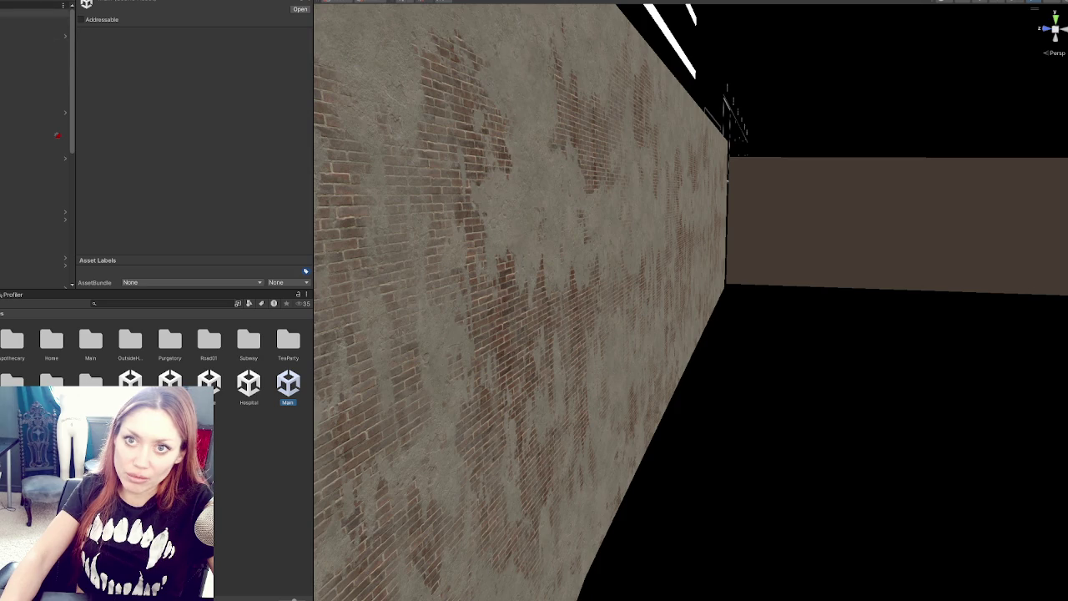
{"action": "left_click", "coordinate": [33, 11]}
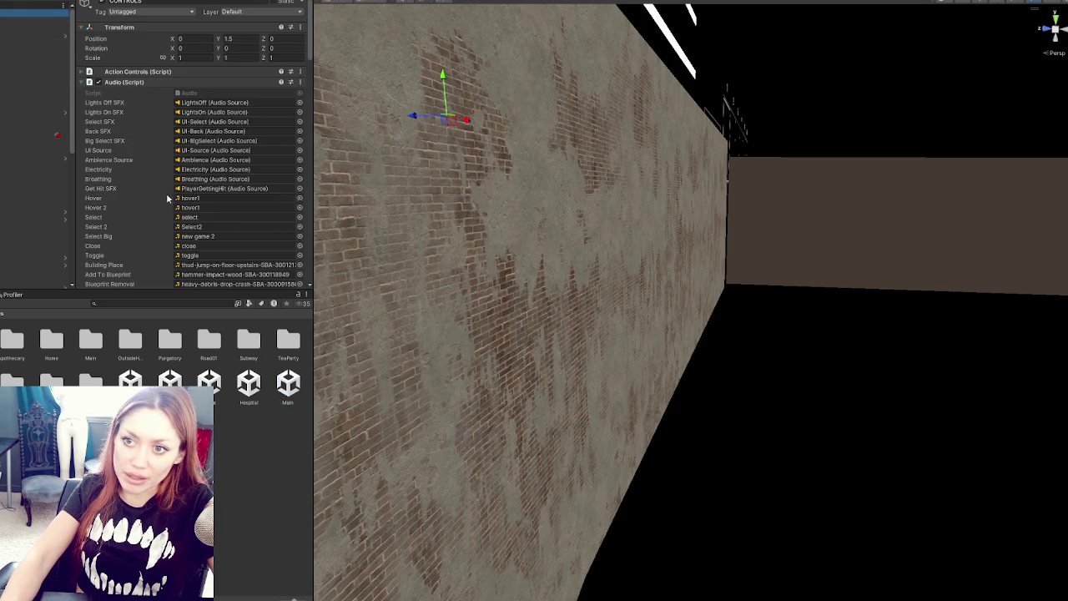
{"action": "scroll", "coordinate": [159, 150], "scroll_direction": "down", "scroll_amount": 10}
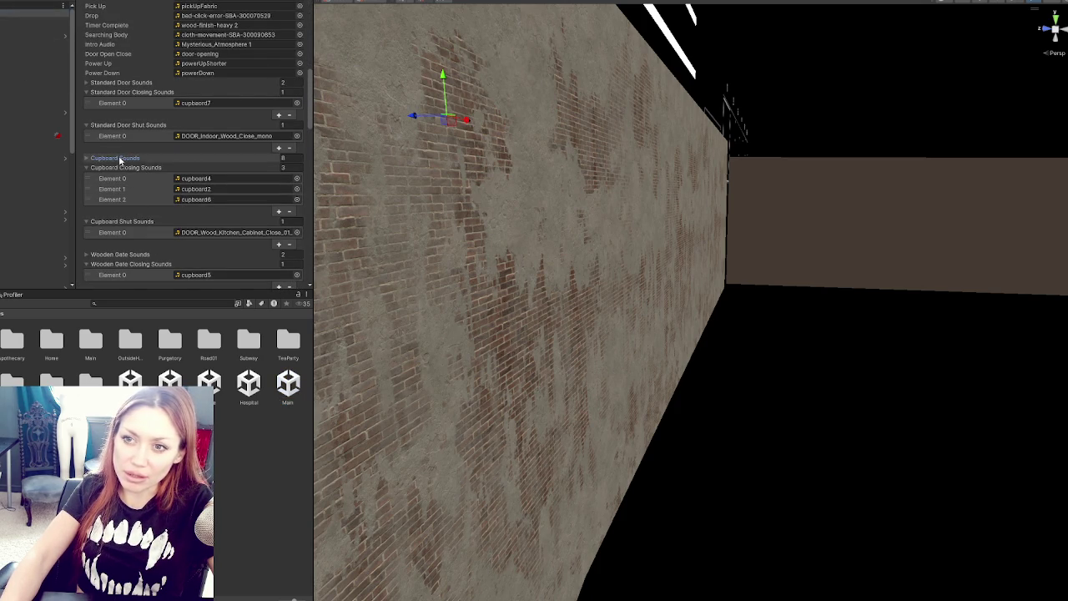
{"action": "left_click", "coordinate": [114, 157]}
Locate the cupboard1 clip in the project files and bring up its context options
{"action": "left_click", "coordinate": [201, 179]}
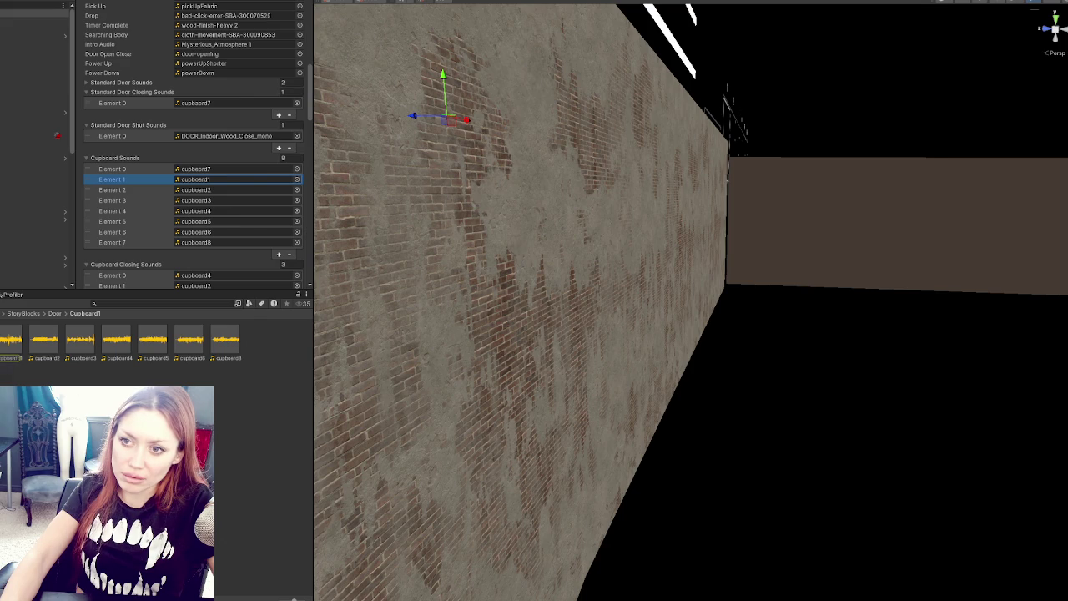
{"action": "double_click", "coordinate": [196, 168]}
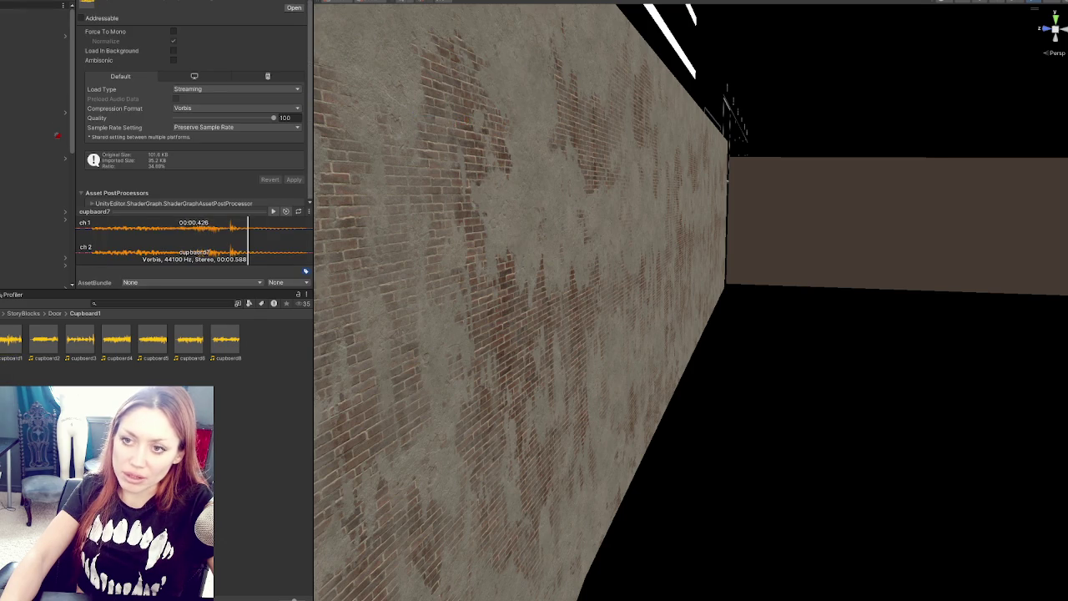
{"action": "left_click", "coordinate": [12, 339]}
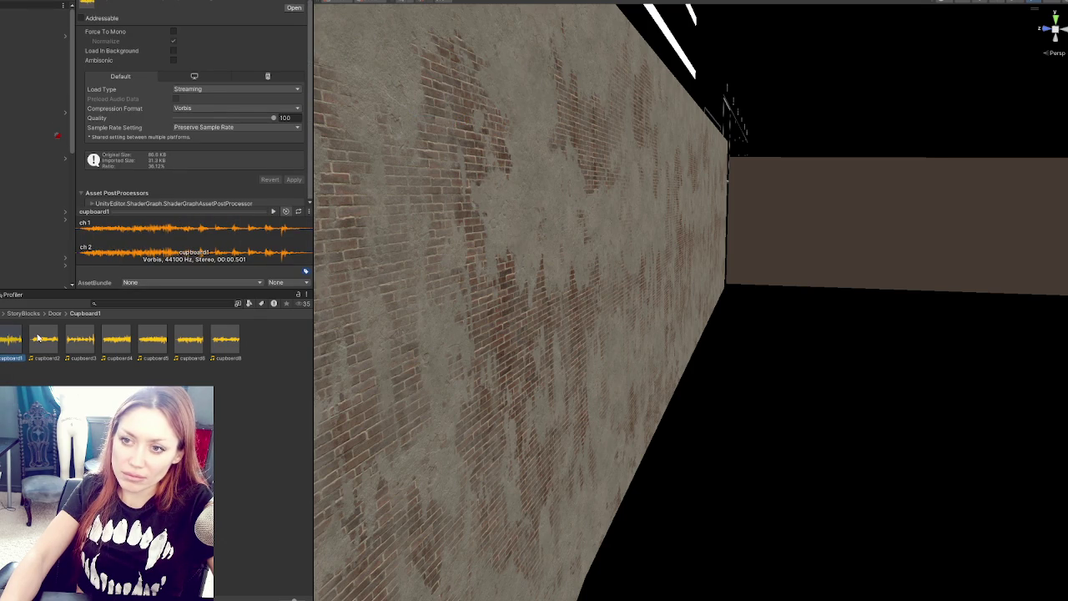
{"action": "right_click", "coordinate": [12, 336]}
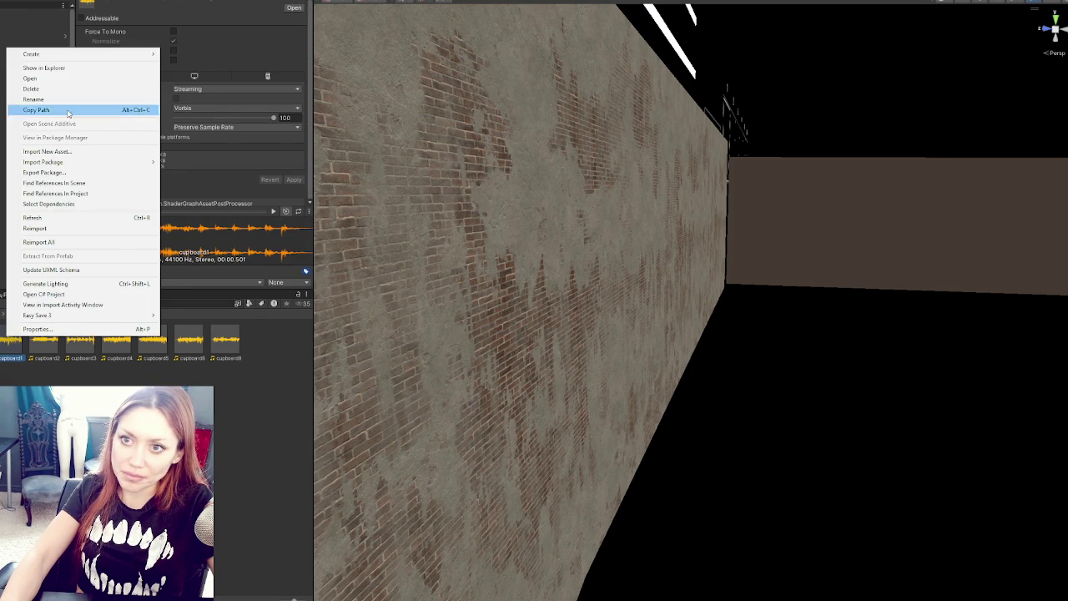
Import cupboard1 into Audacity from Explorer and remove the empty track above it
{"action": "left_click", "coordinate": [67, 70]}
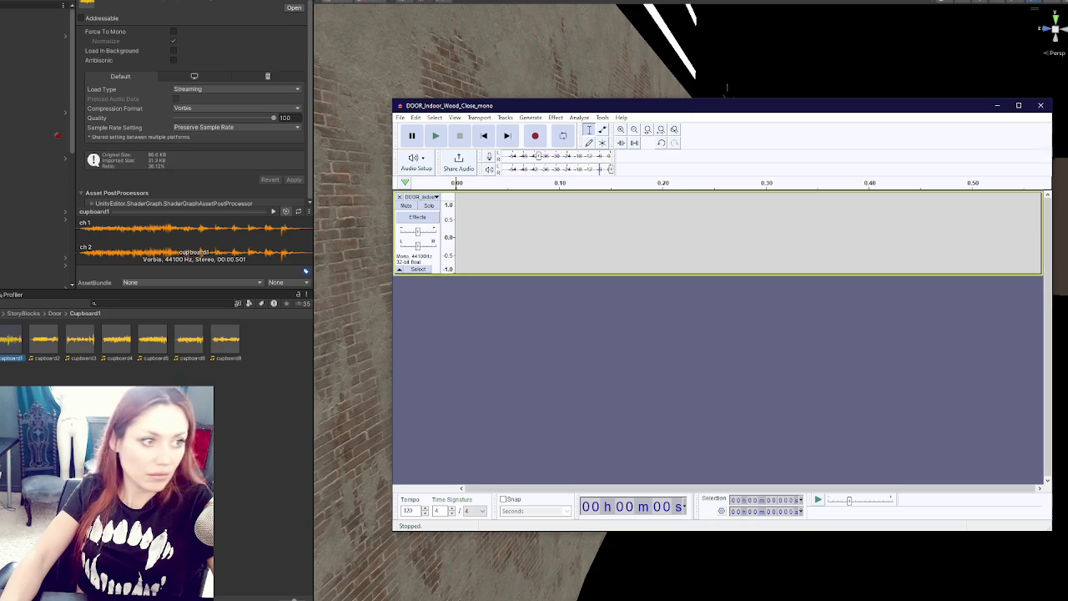
{"action": "left_click_drag", "start_coordinate": [487, 295], "coordinate": [455, 319]}
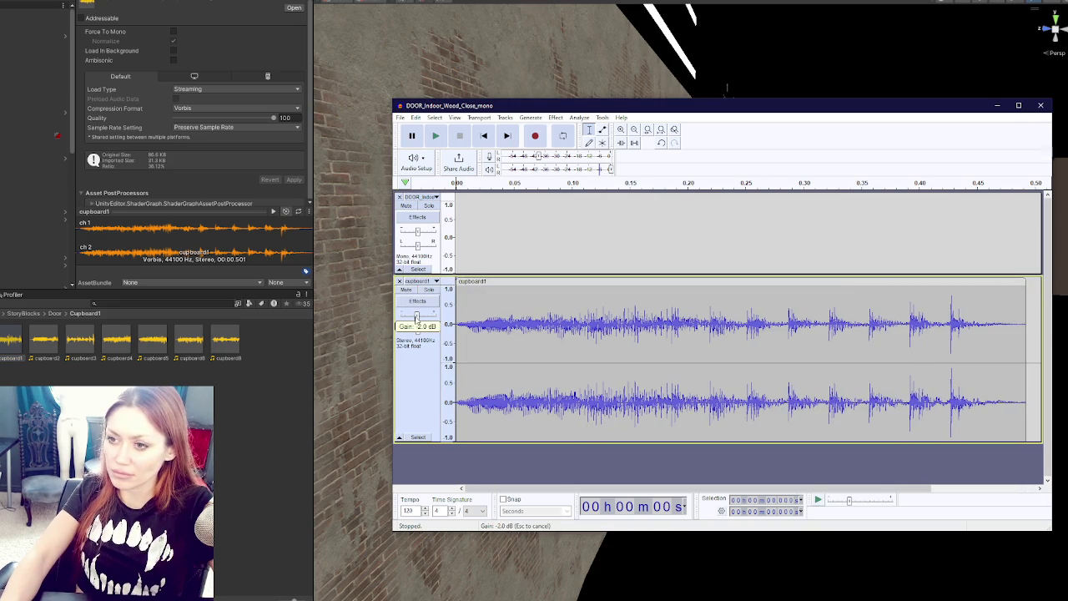
{"action": "key", "text": "ctrl+s"}
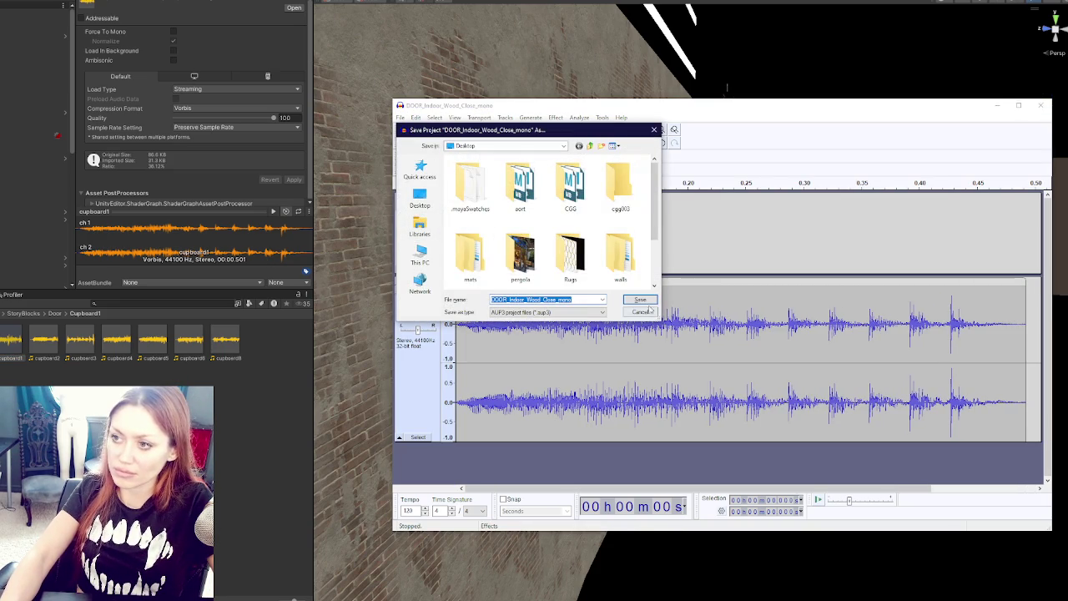
{"action": "left_click", "coordinate": [639, 299]}
{"action": "left_click", "coordinate": [399, 197]}
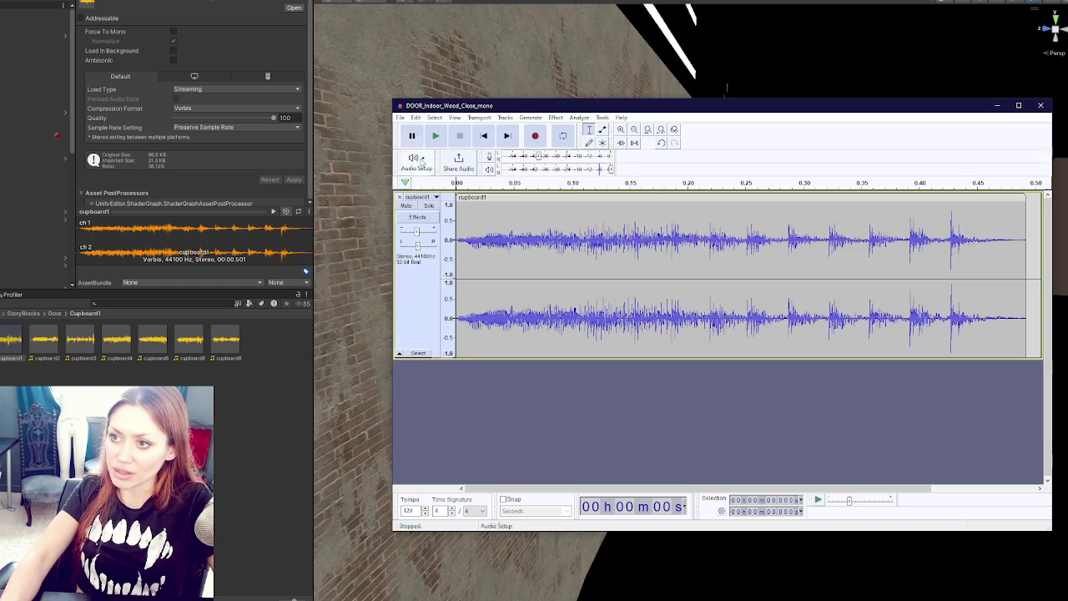
{"action": "key", "text": "ctrl+s"}
{"action": "key", "text": "Escape"}
Export the cupboard1 audio, clear its track, and import cupboard2
{"action": "left_click", "coordinate": [401, 117]}
{"action": "left_click", "coordinate": [426, 187]}
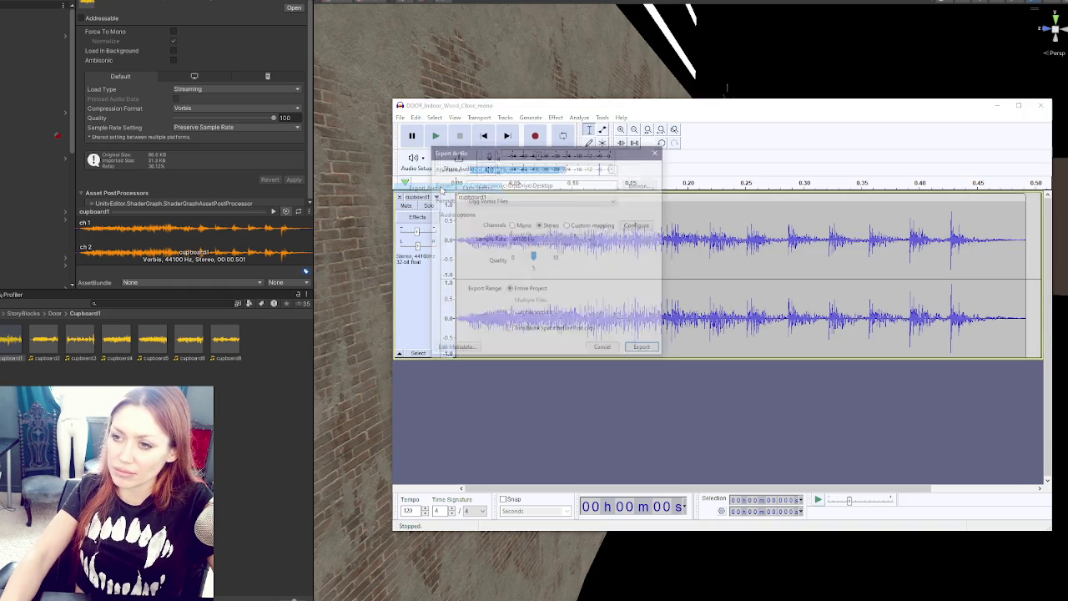
{"action": "key", "text": "Return"}
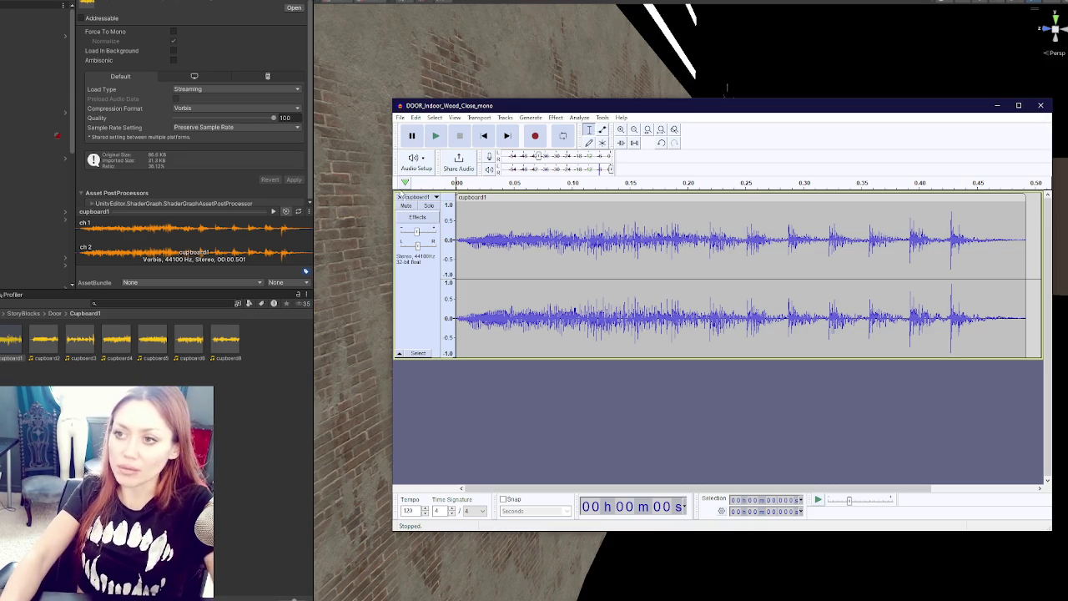
{"action": "left_click", "coordinate": [399, 197]}
{"action": "key", "text": "Delete"}
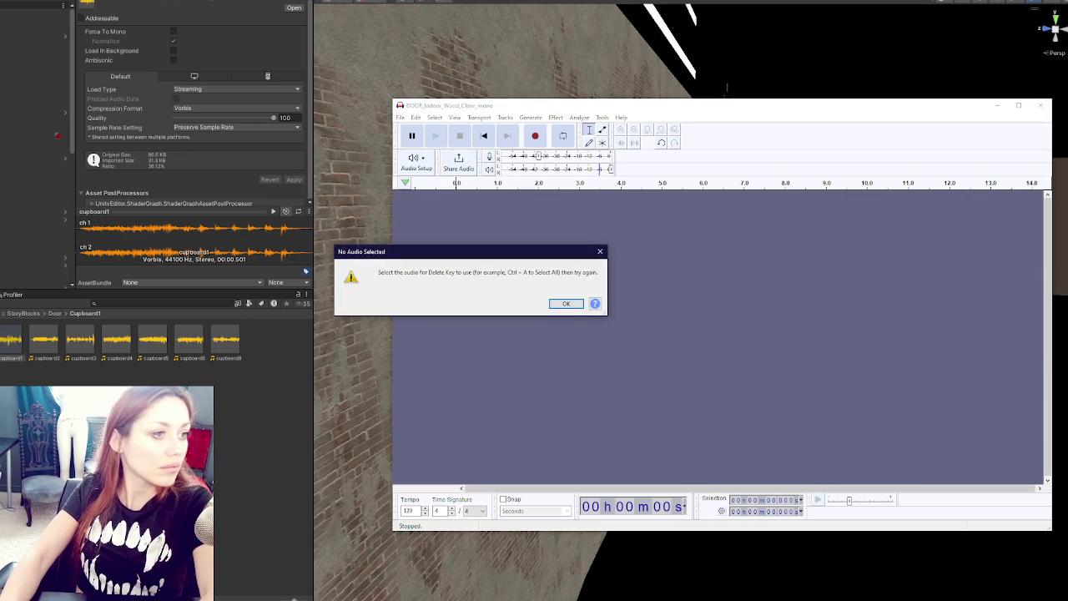
{"action": "key", "text": "Return"}
{"action": "left_click_drag", "start_coordinate": [69, 299], "coordinate": [422, 274]}
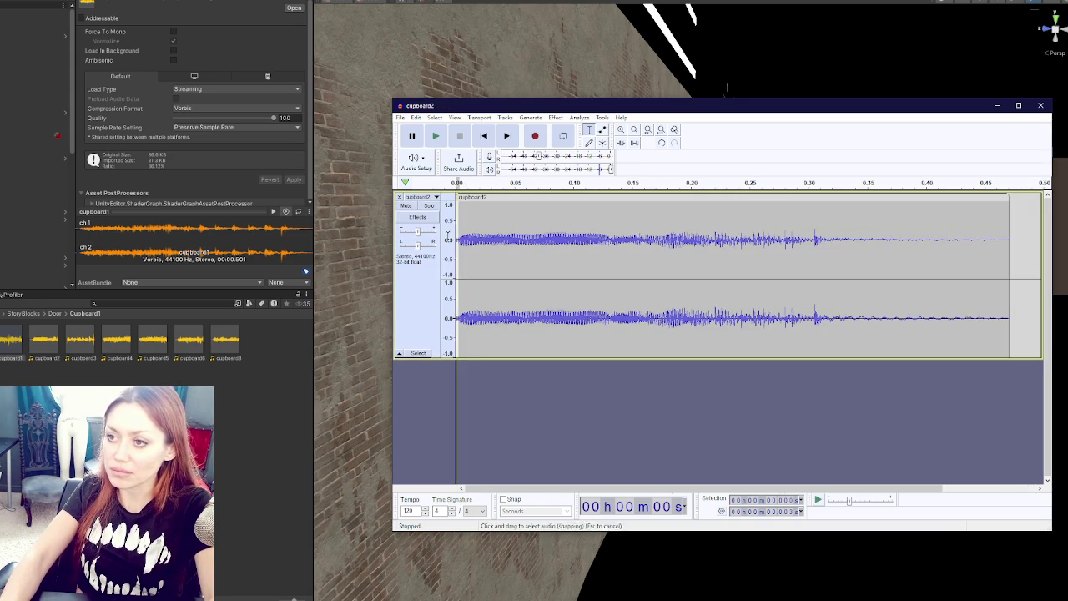
Browse the fade effects, then export cupboard2 as a cupboard squeak file
{"action": "left_click", "coordinate": [555, 116]}
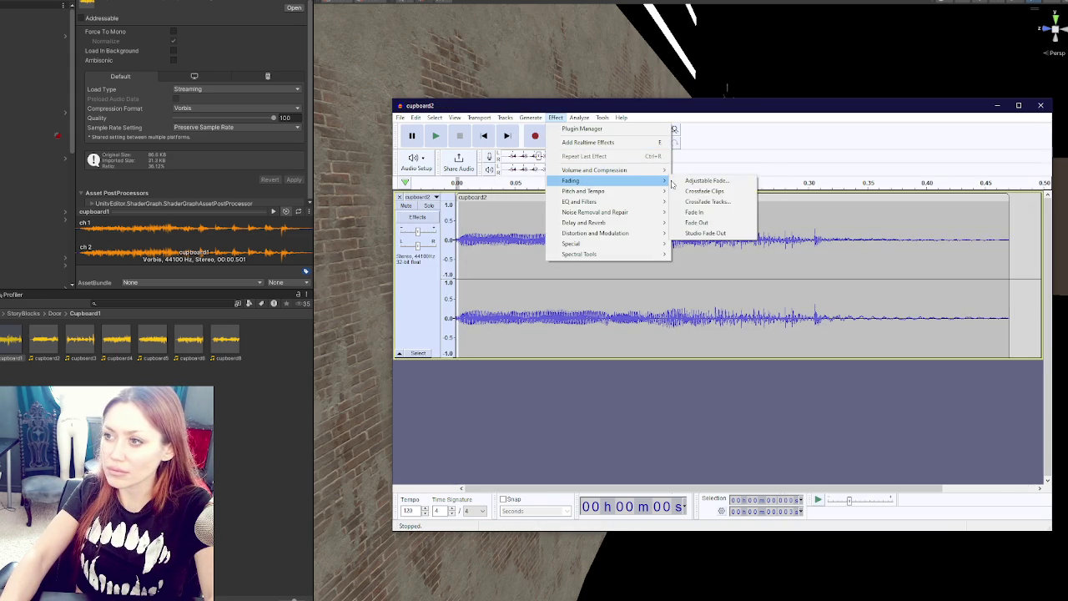
{"action": "left_click", "coordinate": [705, 209]}
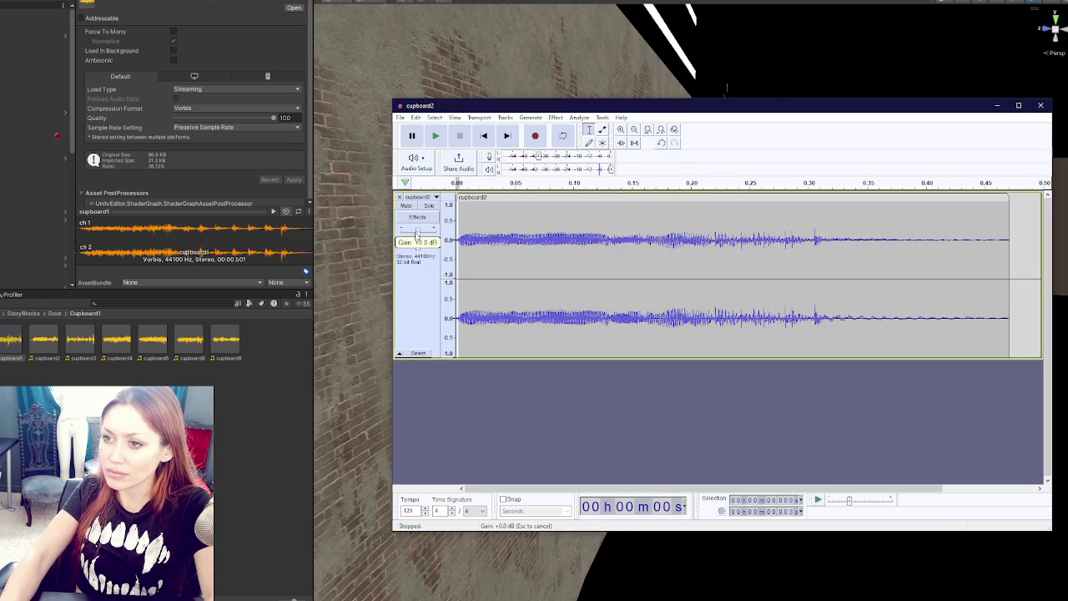
{"action": "left_click", "coordinate": [400, 117]}
{"action": "left_click", "coordinate": [434, 190]}
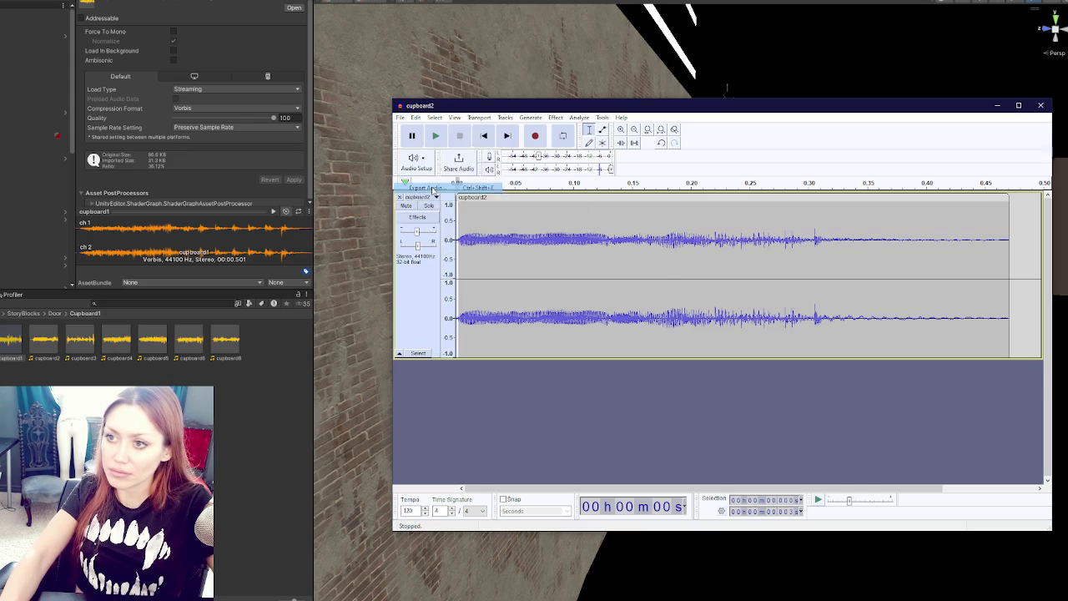
{"action": "type", "text": "cupboard sw"}
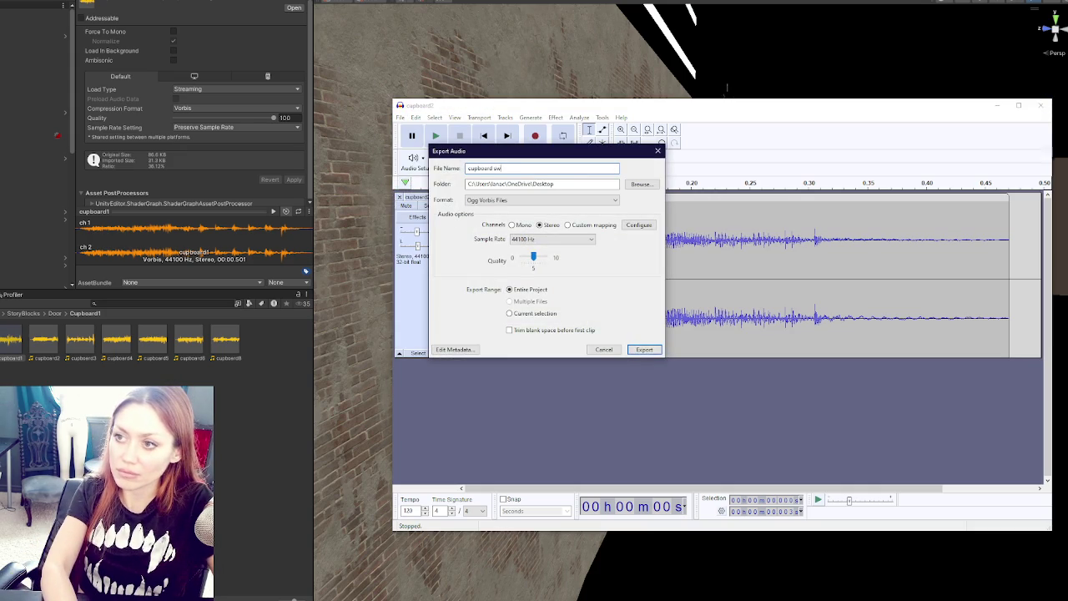
{"action": "key", "text": "Return"}
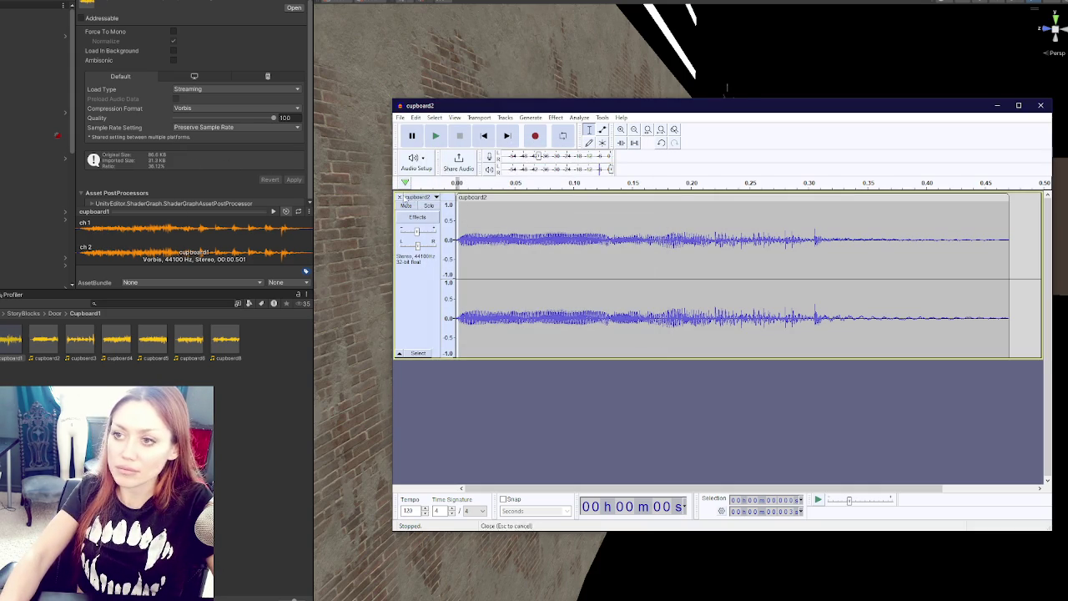
Replace the track with cupboard3 and export it as another cupboard squeak file
{"action": "left_click", "coordinate": [399, 197]}
{"action": "left_click_drag", "start_coordinate": [150, 296], "coordinate": [470, 229]}
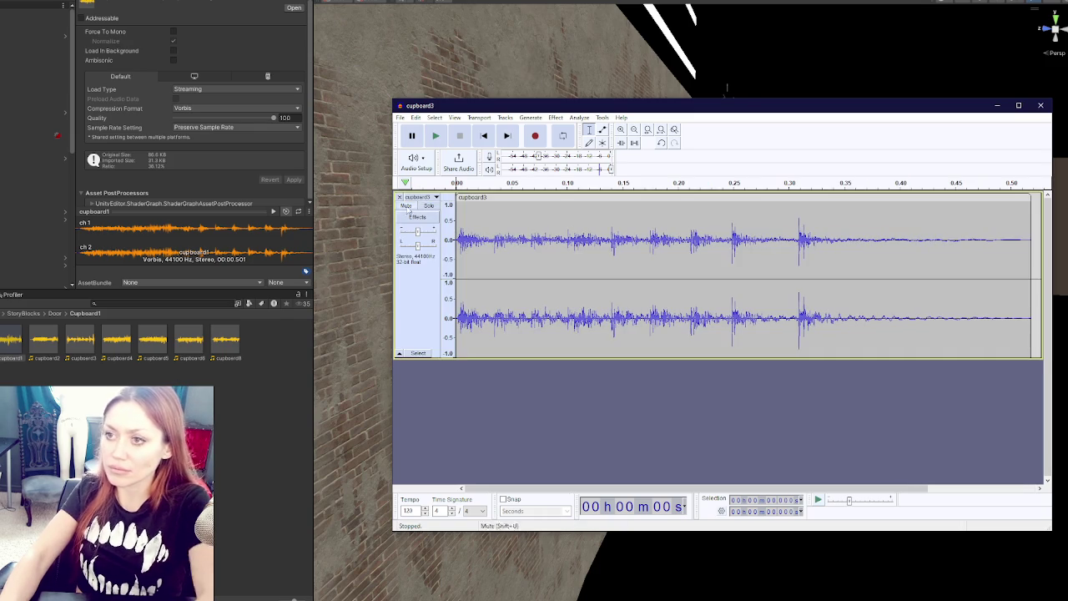
{"action": "mouse_move", "coordinate": [417, 234]}
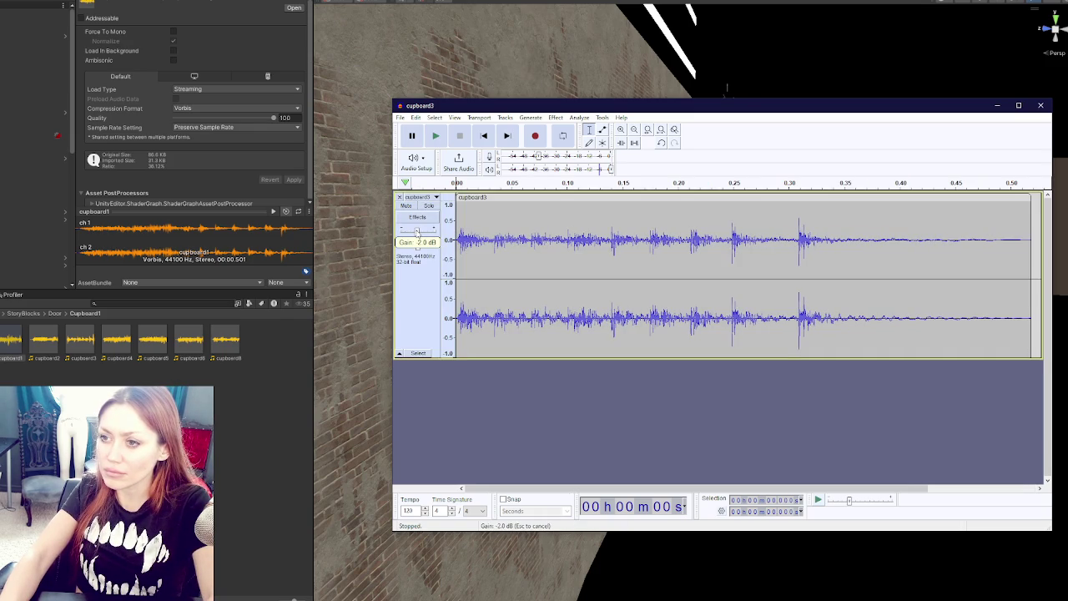
{"action": "left_click", "coordinate": [400, 116]}
{"action": "left_click", "coordinate": [433, 194]}
{"action": "type", "text": "cupboardsqueak3"}
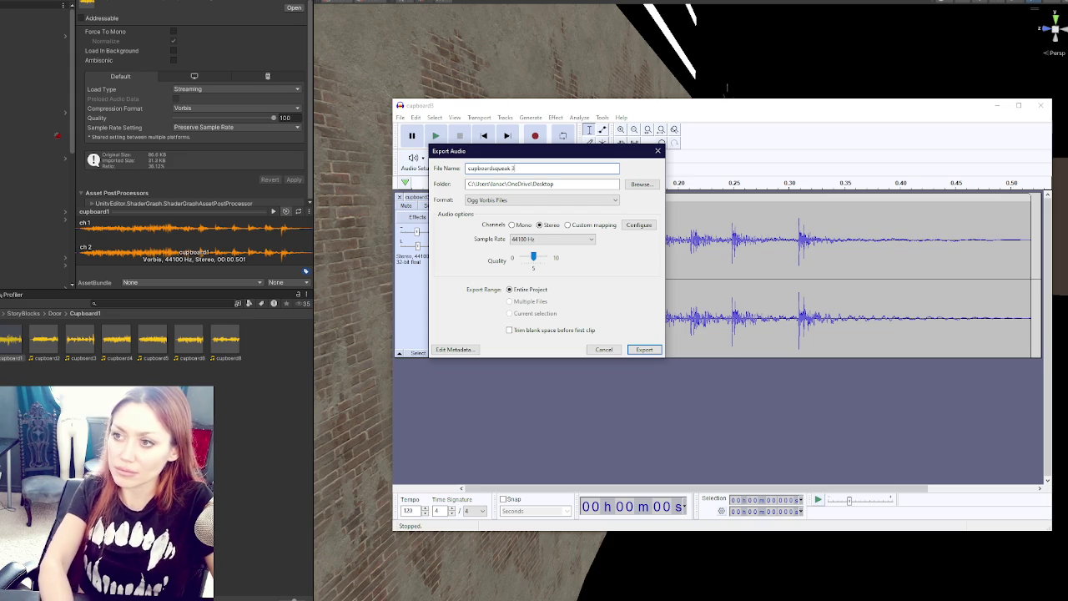
{"action": "key", "text": "Return"}
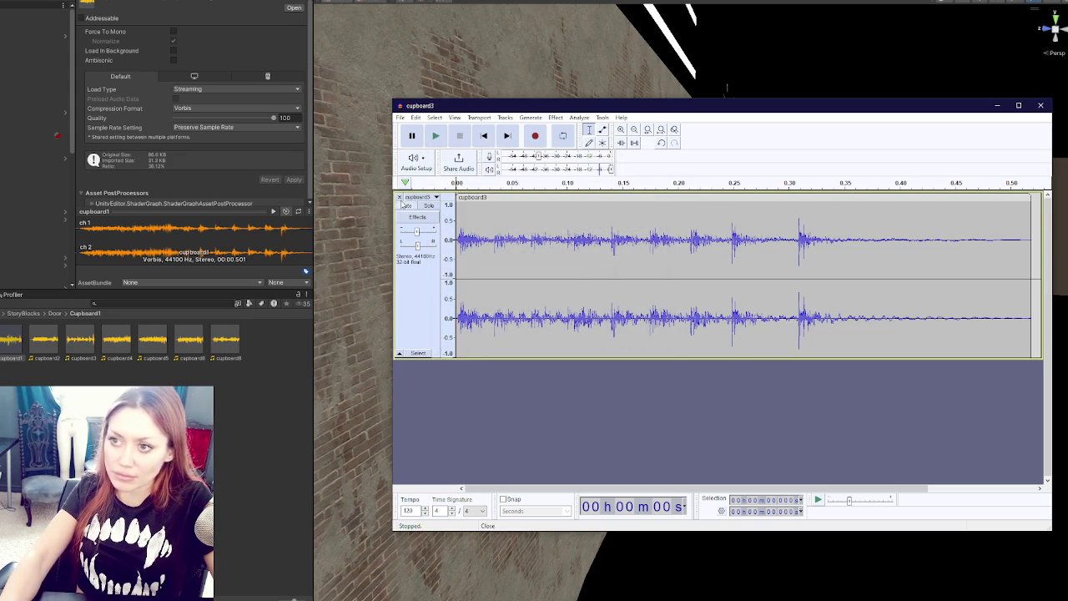
Swap in cupboard4, lower it to -1.0 dB, export it, and close without saving
{"action": "left_click", "coordinate": [399, 197]}
{"action": "mouse_move", "coordinate": [117, 338]}
{"action": "left_mouse_down"}
{"action": "mouse_move", "coordinate": [215, 226]}
{"action": "mouse_move", "coordinate": [421, 204]}
{"action": "mouse_move", "coordinate": [425, 213]}
{"action": "left_mouse_up"}
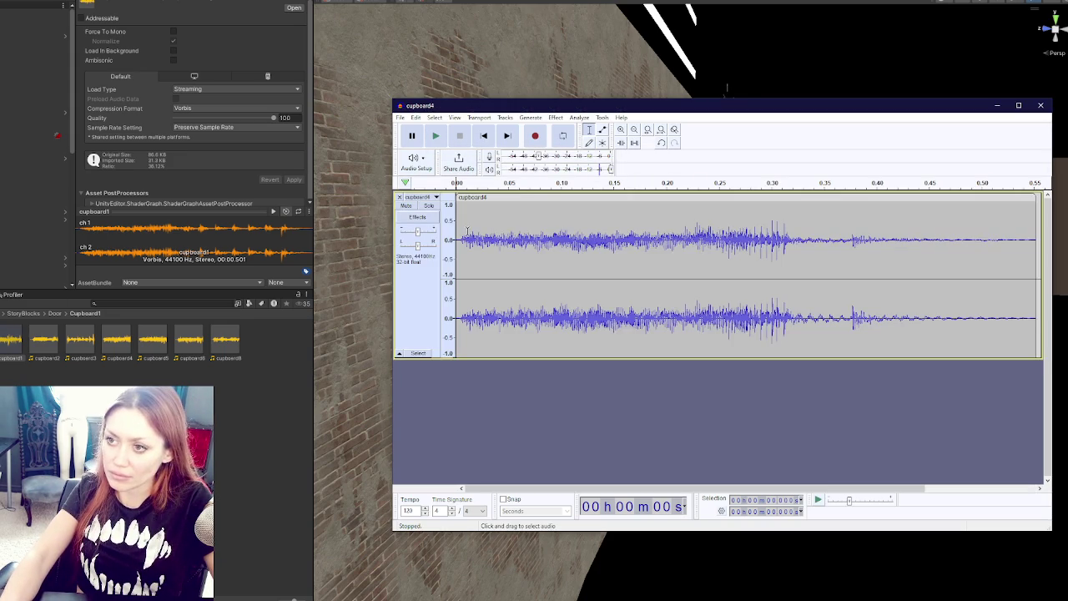
{"action": "left_click_drag", "start_coordinate": [416, 232], "coordinate": [416, 237]}
{"action": "left_click", "coordinate": [401, 117]}
{"action": "mouse_move", "coordinate": [441, 186]}
{"action": "left_click", "coordinate": [525, 205]}
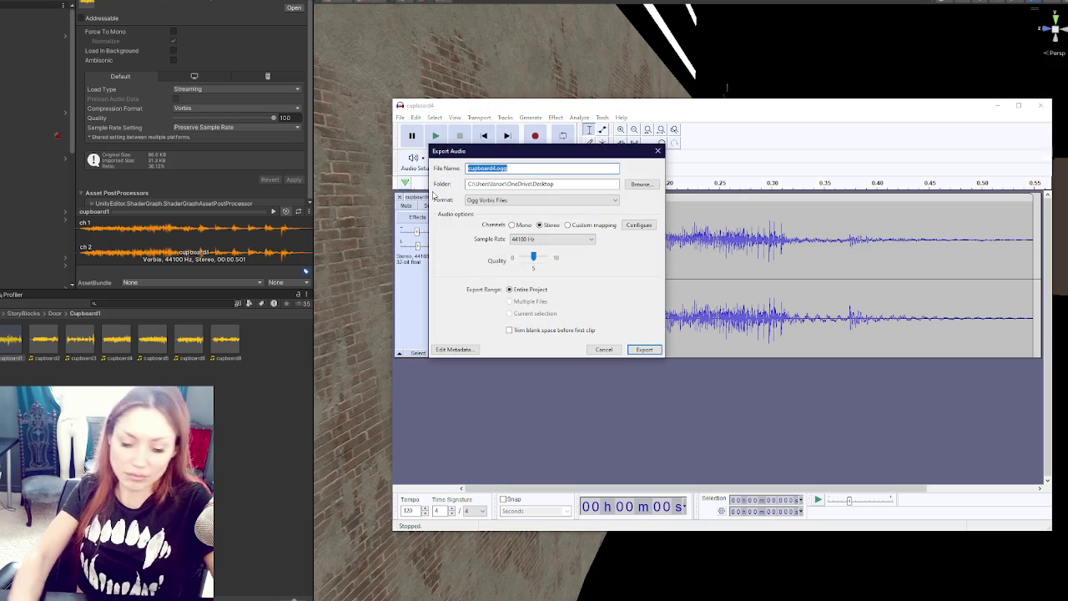
{"action": "type", "text": "cup"}
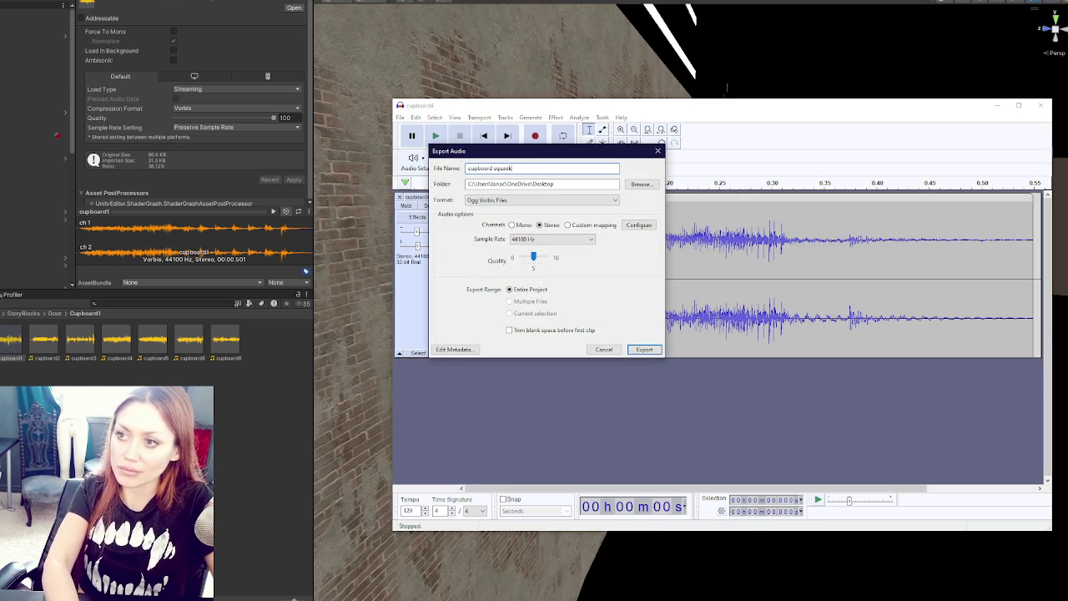
{"action": "key", "text": "Return"}
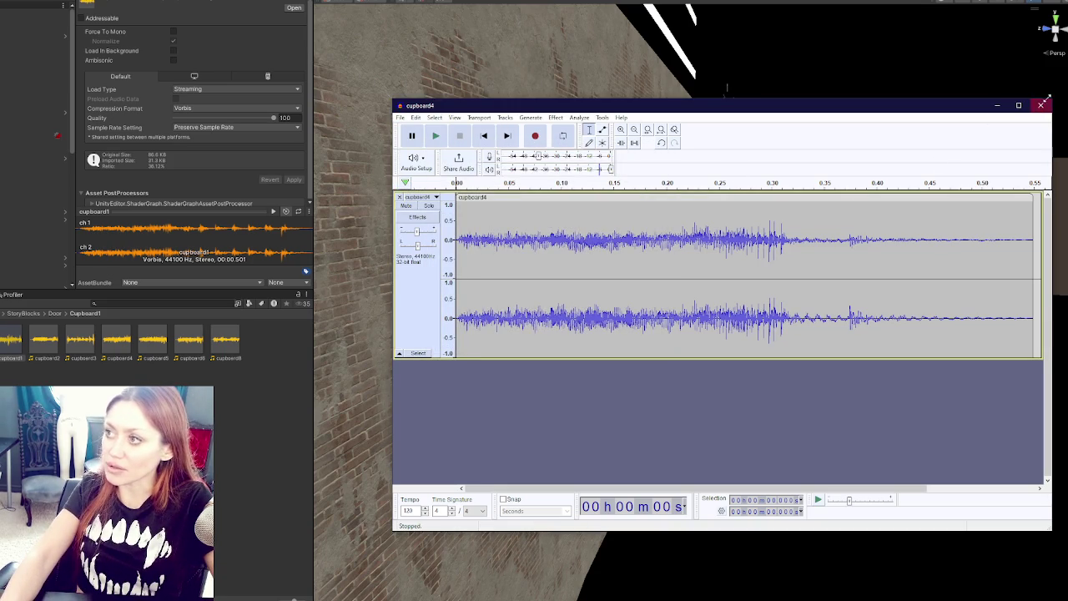
{"action": "left_click", "coordinate": [1041, 105]}
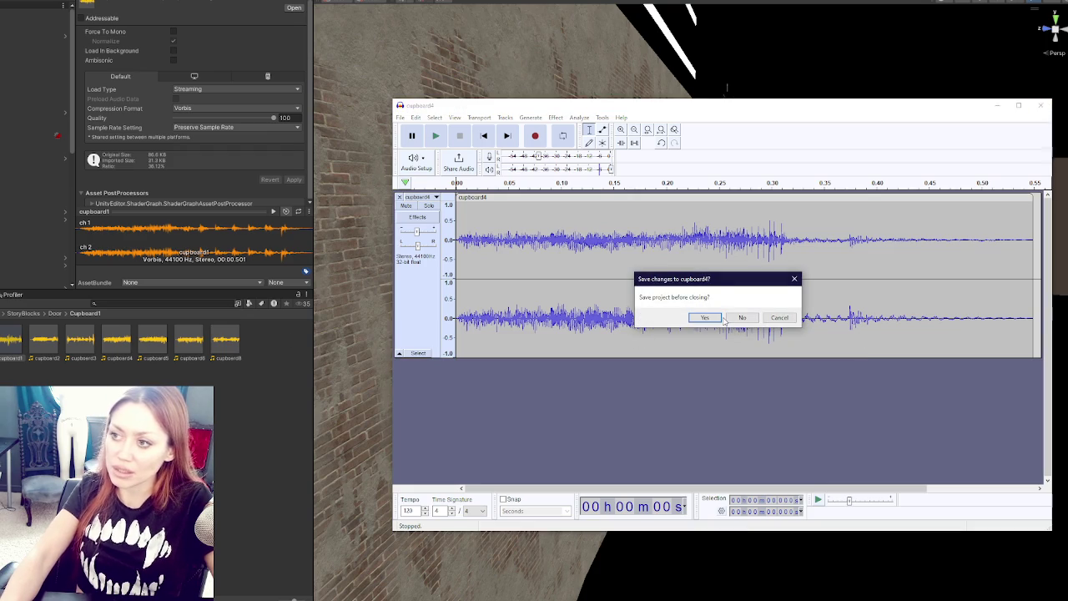
{"action": "left_click", "coordinate": [740, 318]}
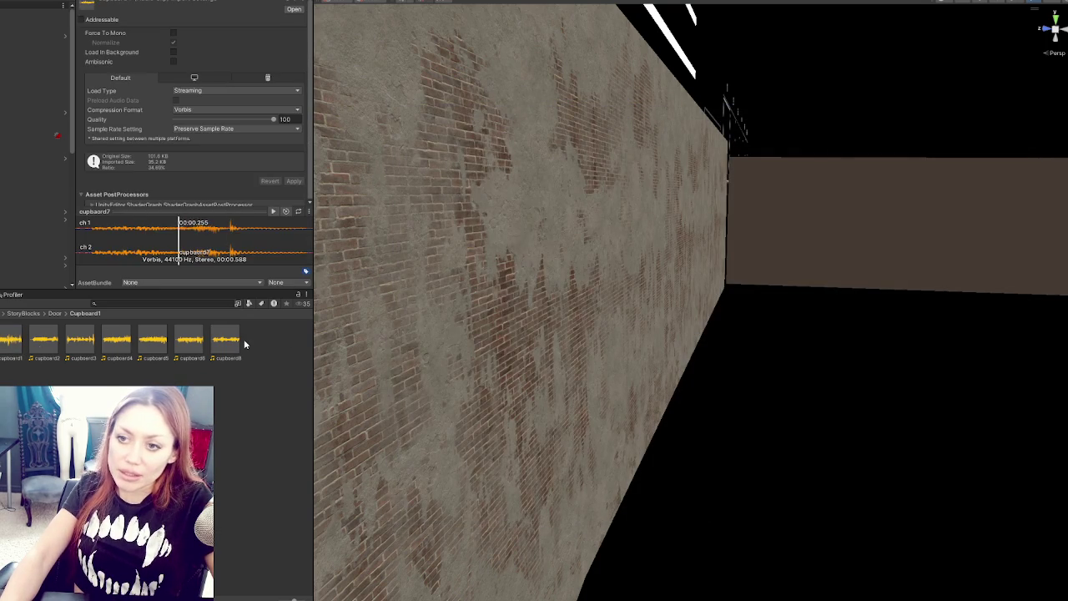
Delete all eight cupboard clips from the Cupboard1 folder and return to Door
{"action": "left_click", "coordinate": [55, 314]}
{"action": "double_click", "coordinate": [9, 338]}
{"action": "key", "text": "ctrl+a"}
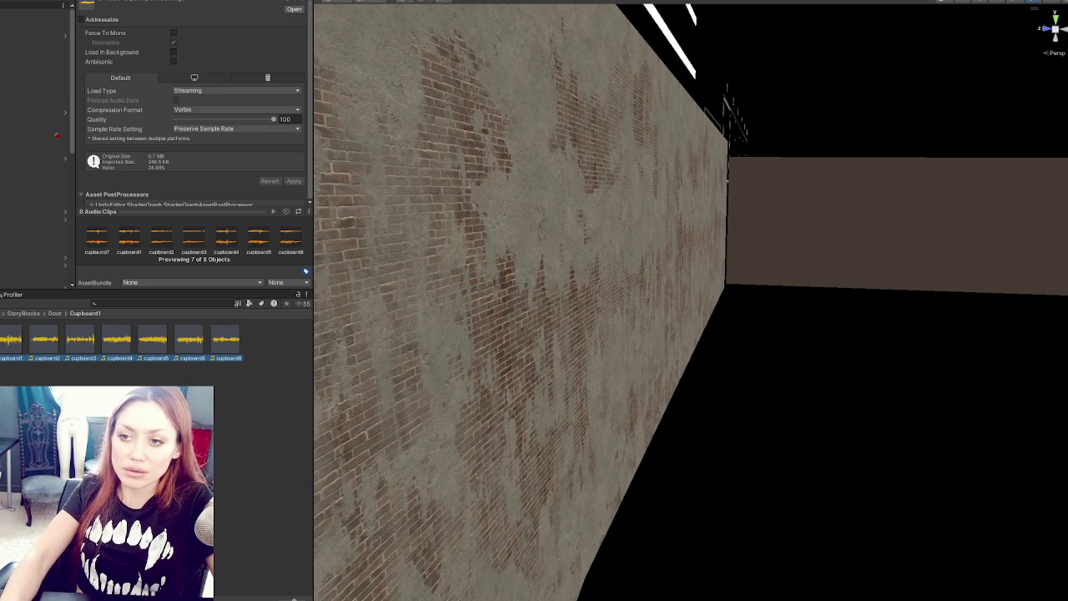
{"action": "key", "text": "ctrl+d"}
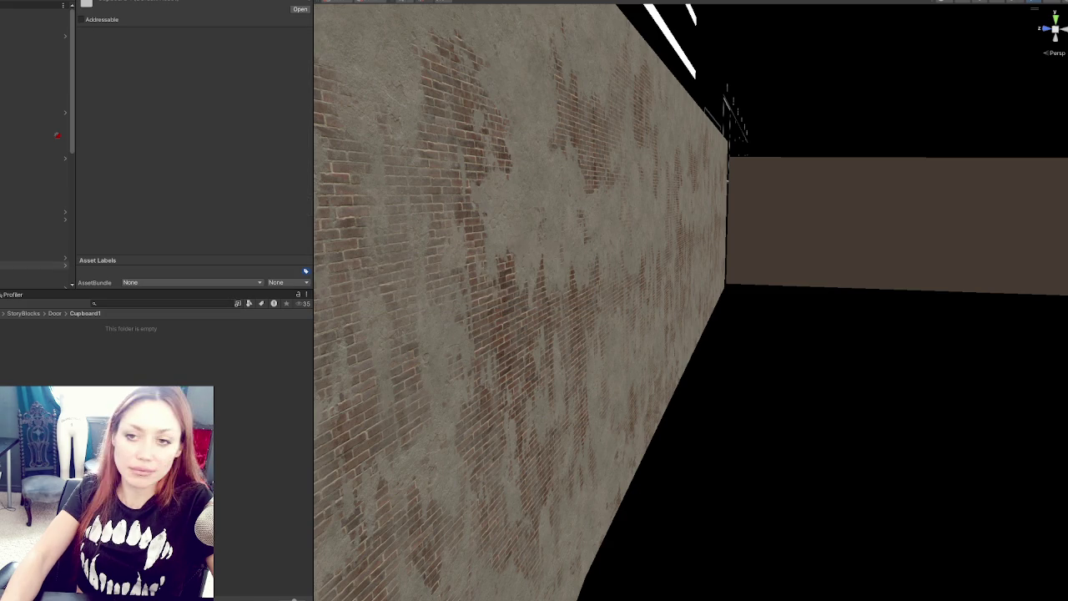
{"action": "left_click_drag", "start_coordinate": [7, 584], "coordinate": [39, 349]}
{"action": "left_click", "coordinate": [54, 314]}
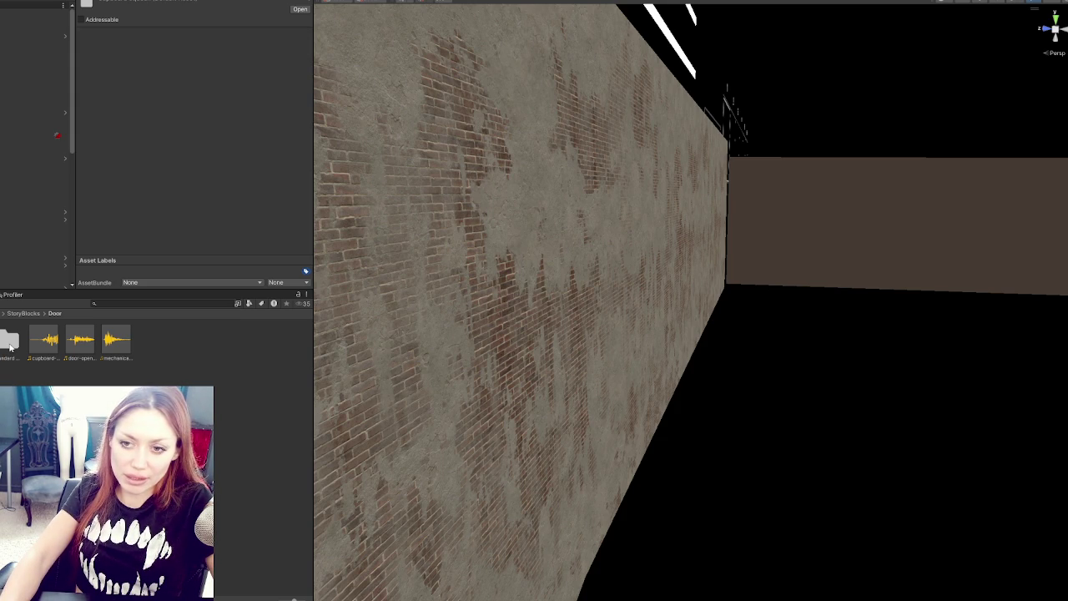
Create a new Squeak Standard folder inside Door
{"action": "right_click", "coordinate": [85, 346]}
{"action": "mouse_move", "coordinate": [170, 131]}
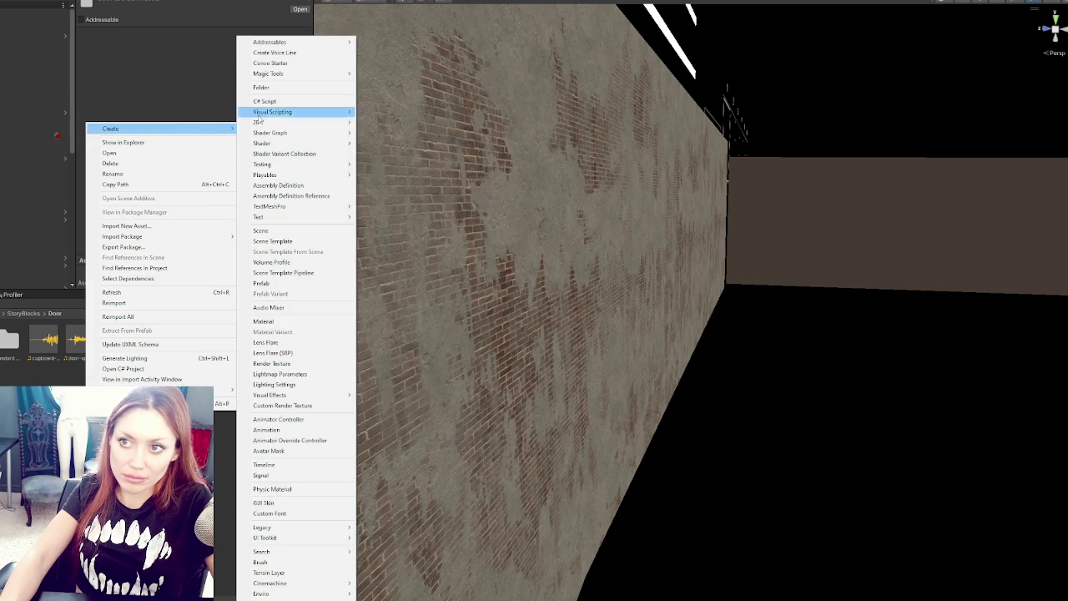
{"action": "left_click", "coordinate": [287, 89]}
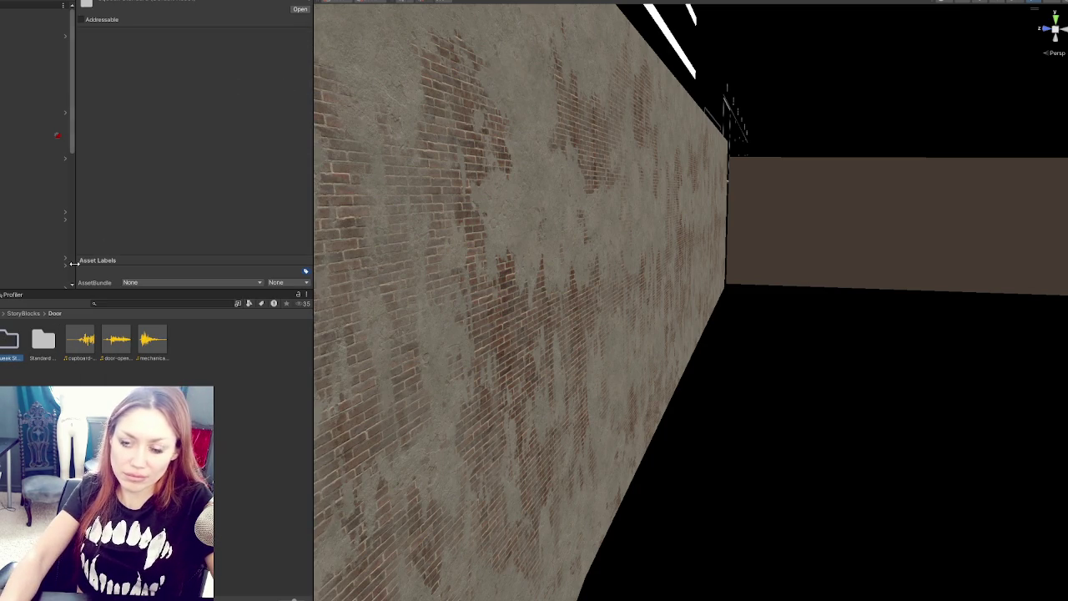
Check the Standard Door clip and preview door squeak 3 in Squeak Standard
{"action": "double_click", "coordinate": [43, 338]}
{"action": "left_click", "coordinate": [11, 336]}
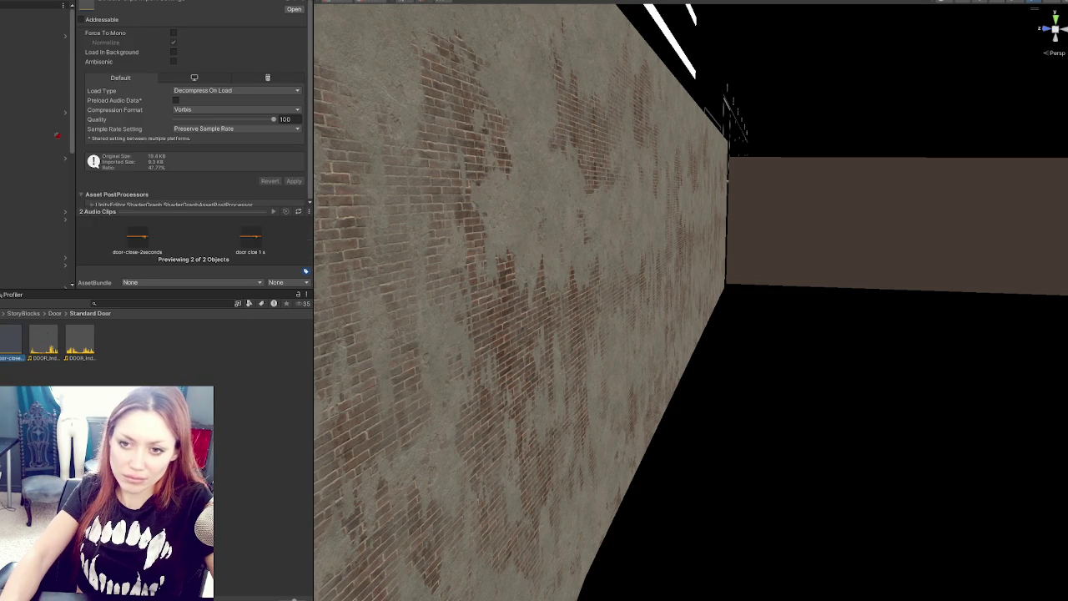
{"action": "left_click", "coordinate": [54, 313]}
{"action": "double_click", "coordinate": [10, 338]}
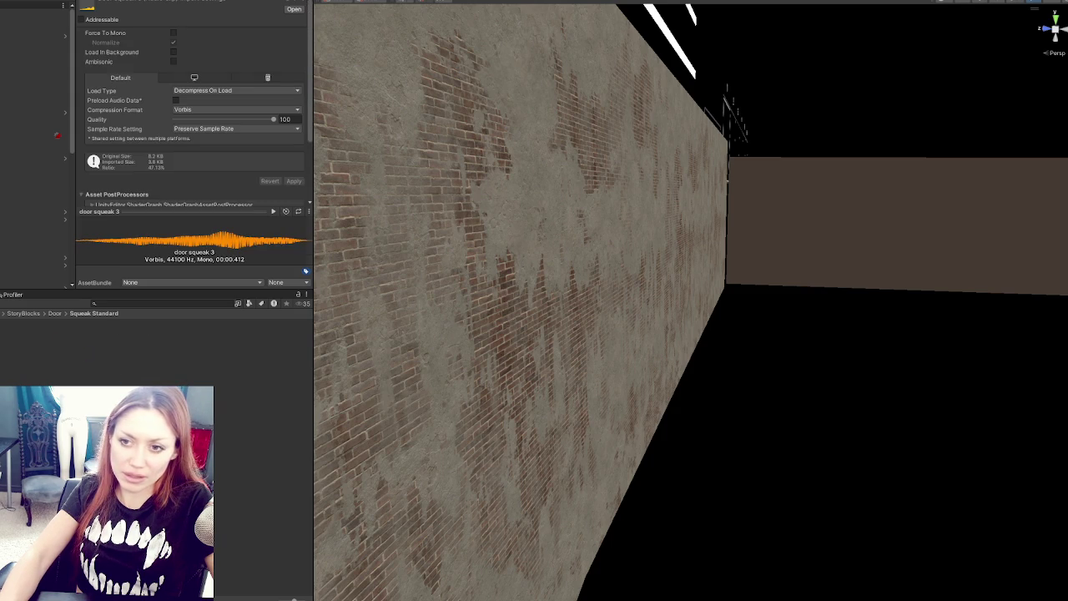
{"action": "left_click", "coordinate": [276, 211]}
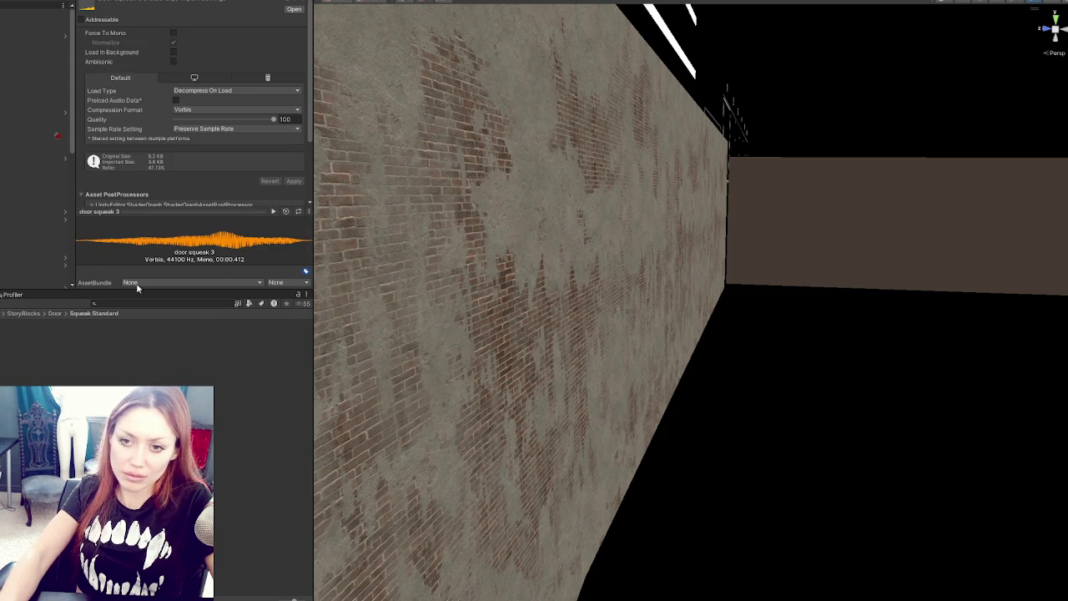
{"action": "left_click", "coordinate": [54, 314]}
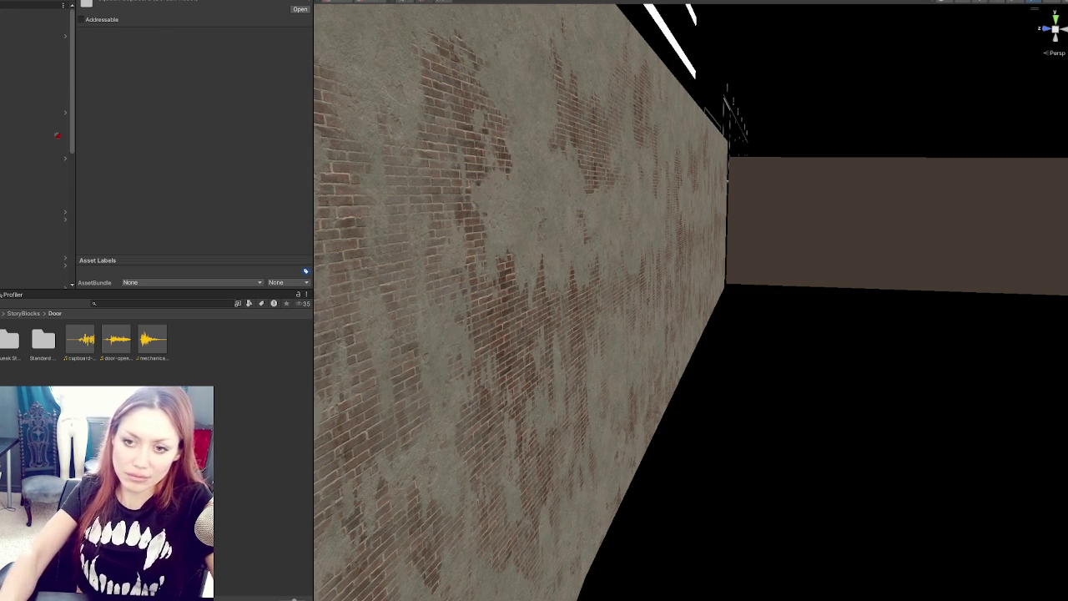
Create a Squeak Gate folder inside Door and open it
{"action": "right_click", "coordinate": [48, 128]}
{"action": "mouse_move", "coordinate": [66, 134]}
{"action": "left_click", "coordinate": [252, 88]}
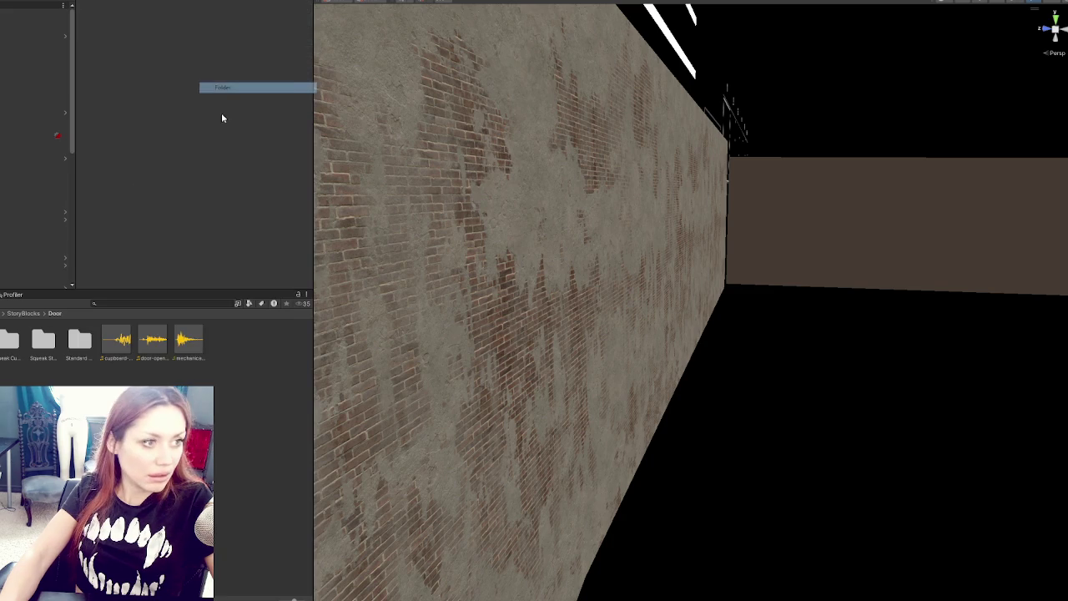
{"action": "left_click", "coordinate": [51, 276]}
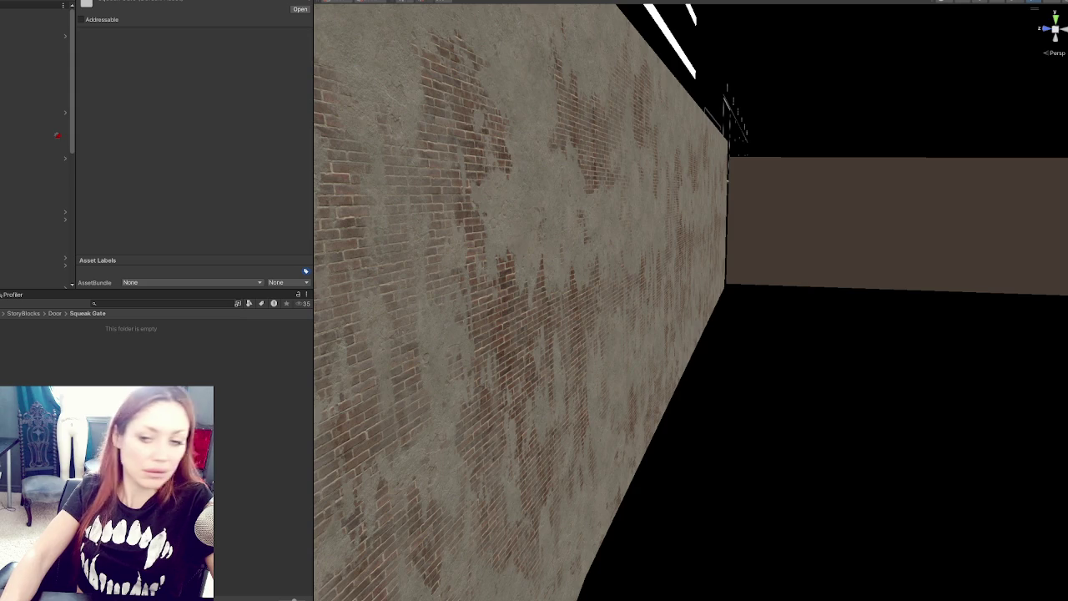
Set the CONTROLS object's Cupboard Sounds list size to 0
{"action": "left_click", "coordinate": [33, 12]}
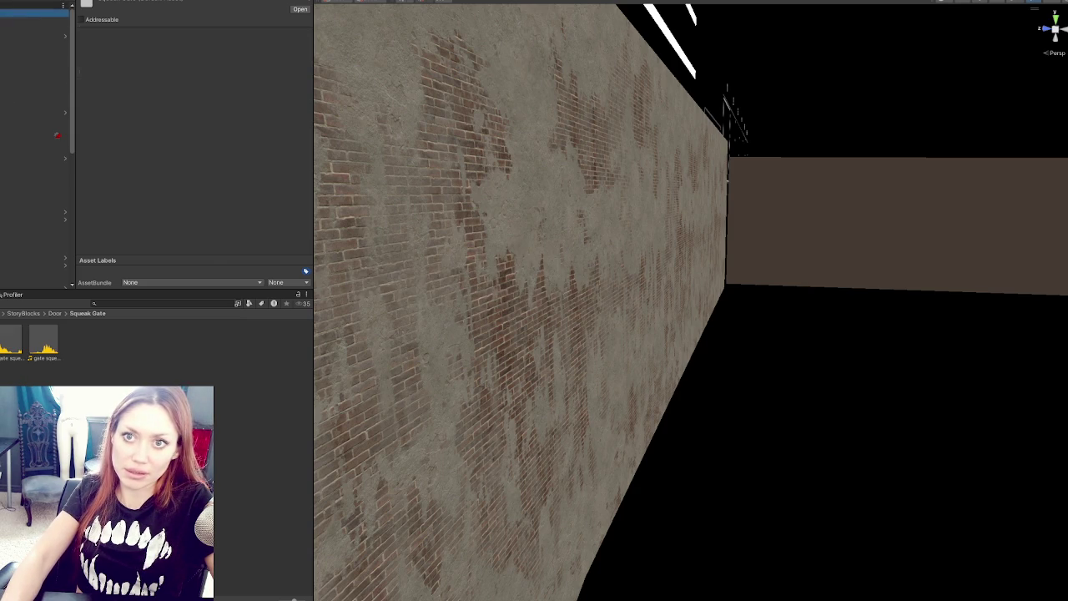
{"action": "scroll", "coordinate": [167, 190], "scroll_direction": "down", "scroll_amount": 5}
{"action": "left_click", "coordinate": [286, 134]}
{"action": "type", "text": "0"}
{"action": "key", "text": "Return"}
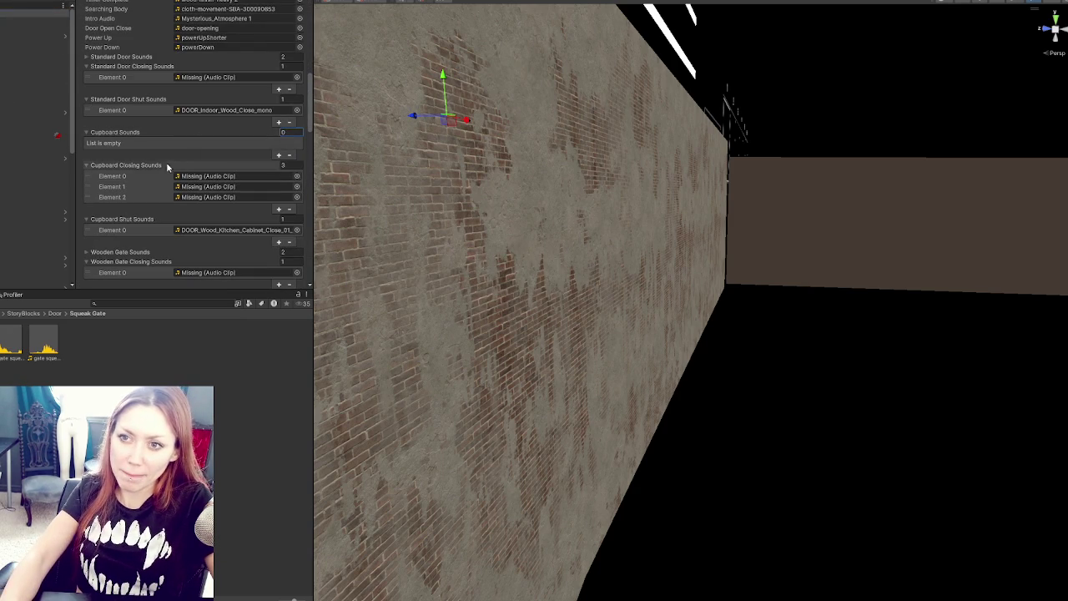
Empty the Cupboard Closing, Wooden Gate Closing and Standard Door Closing sound lists
{"action": "left_click", "coordinate": [285, 165]}
{"action": "type", "text": "0"}
{"action": "key", "text": "Return"}
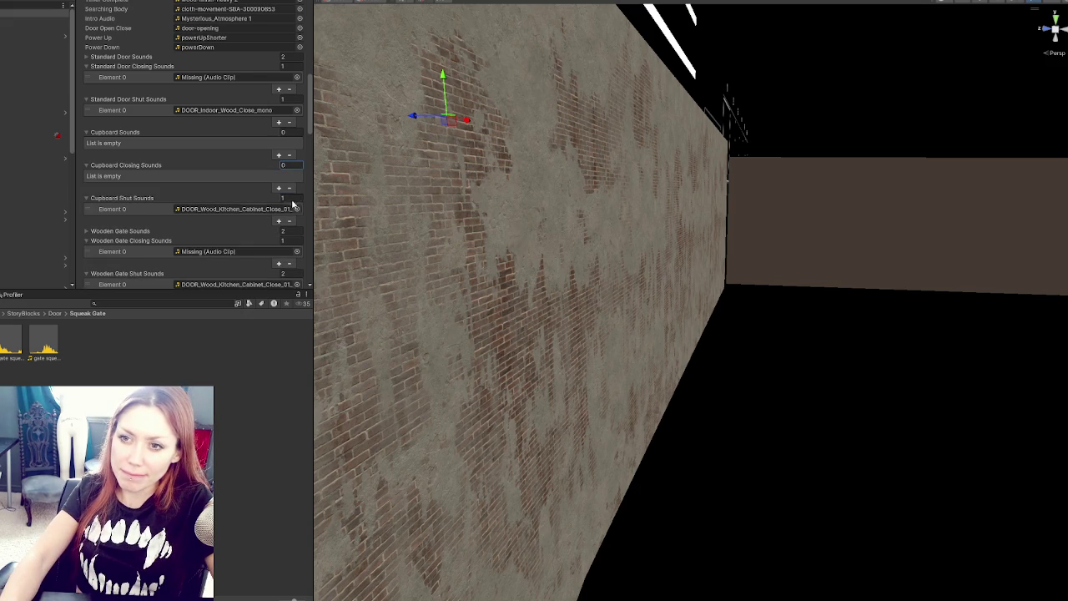
{"action": "left_click", "coordinate": [287, 240]}
{"action": "type", "text": "0"}
{"action": "key", "text": "Return"}
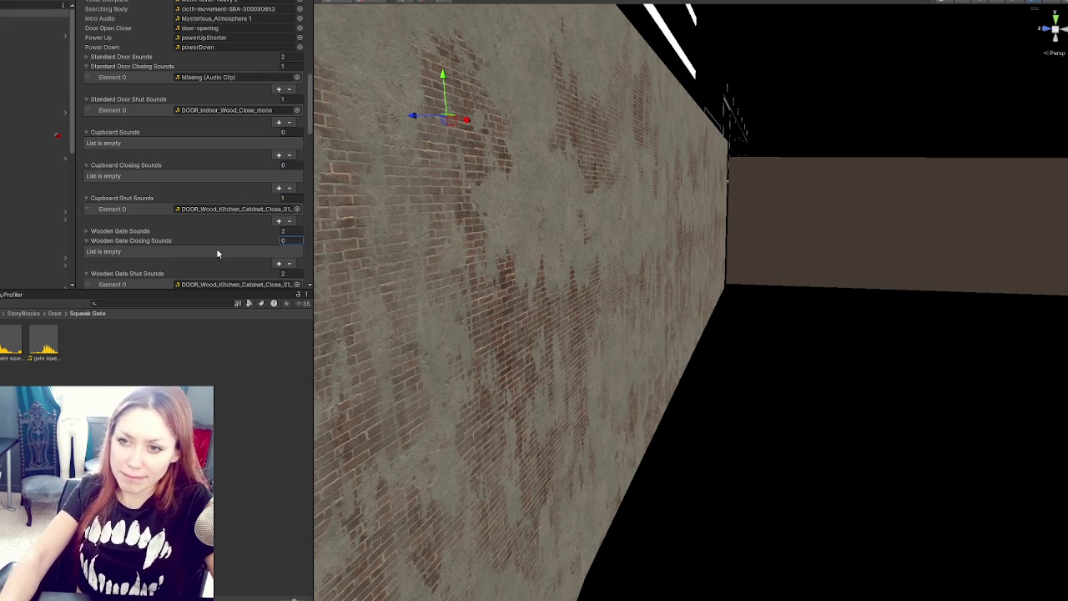
{"action": "scroll", "coordinate": [213, 233], "scroll_direction": "down", "scroll_amount": 1}
{"action": "scroll", "coordinate": [148, 231], "scroll_direction": "down", "scroll_amount": 3}
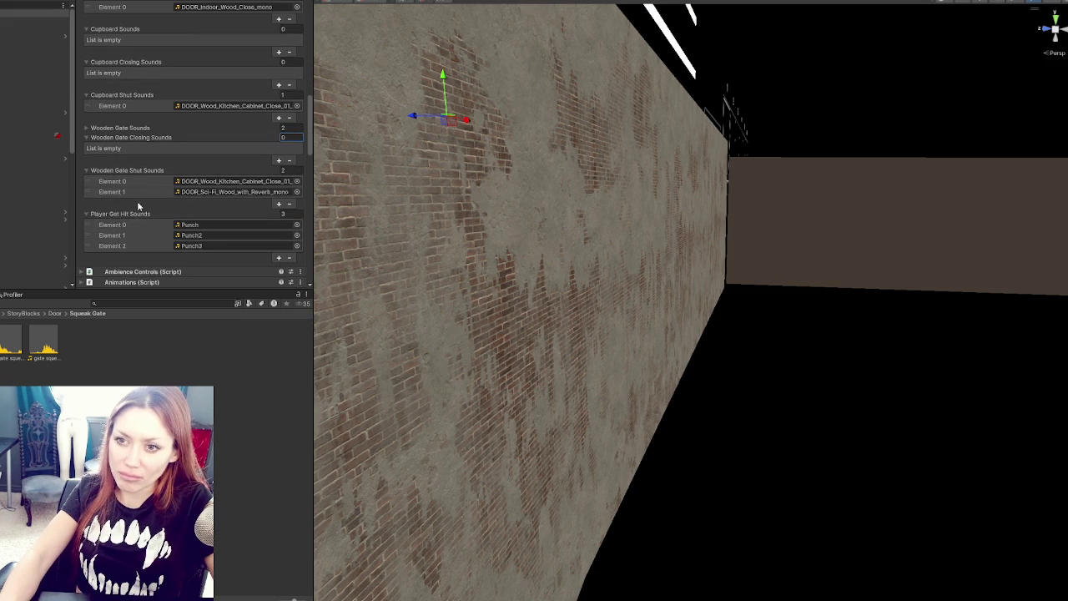
{"action": "left_click", "coordinate": [125, 127]}
{"action": "scroll", "coordinate": [156, 208], "scroll_direction": "up", "scroll_amount": 4}
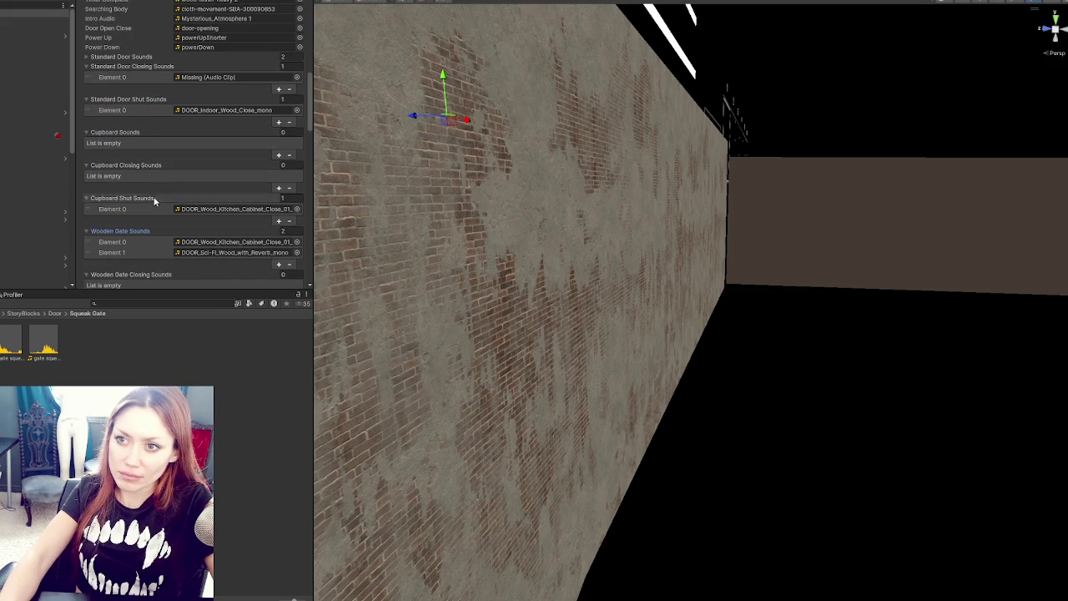
{"action": "scroll", "coordinate": [140, 127], "scroll_direction": "up", "scroll_amount": 1}
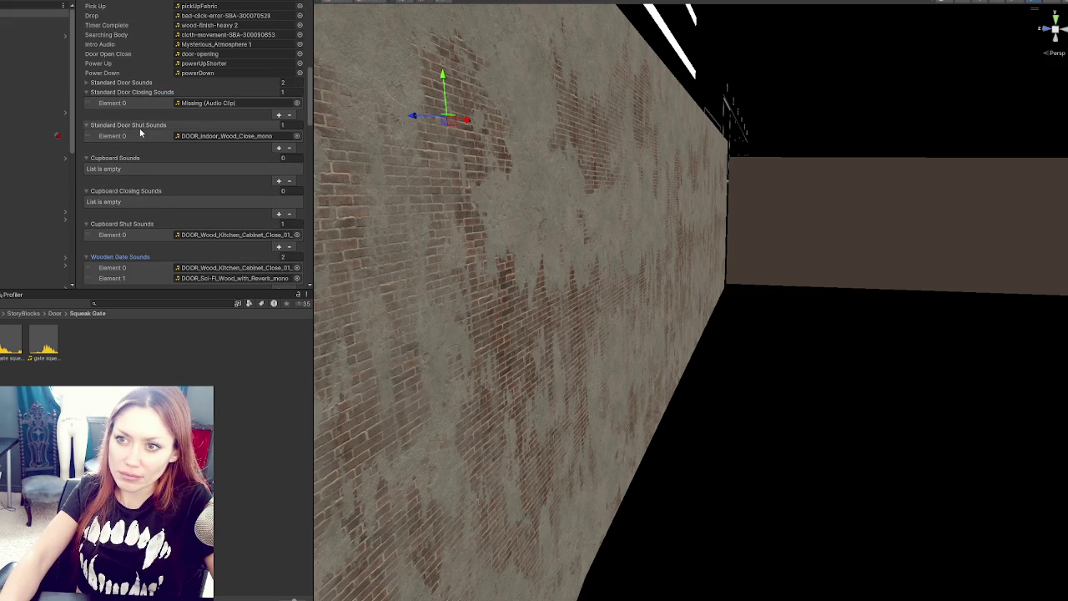
{"action": "left_click", "coordinate": [289, 114]}
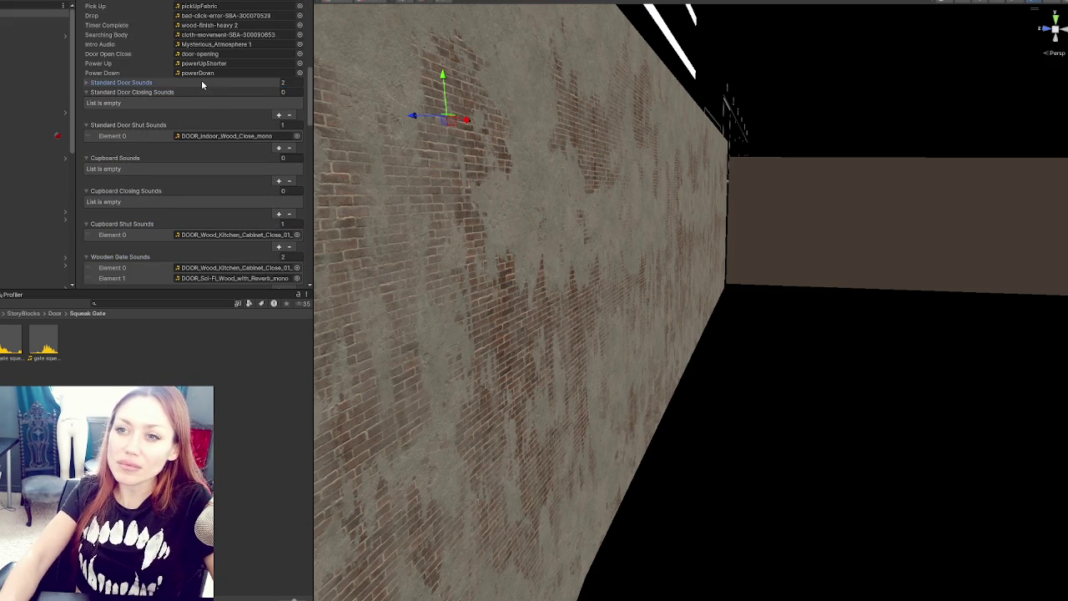
Remove Close_mono so Standard Door Sounds holds only DOOR_Indoor_Wood_Open_mono
{"action": "left_click", "coordinate": [201, 81]}
{"action": "left_click", "coordinate": [197, 95]}
{"action": "left_click", "coordinate": [279, 117]}
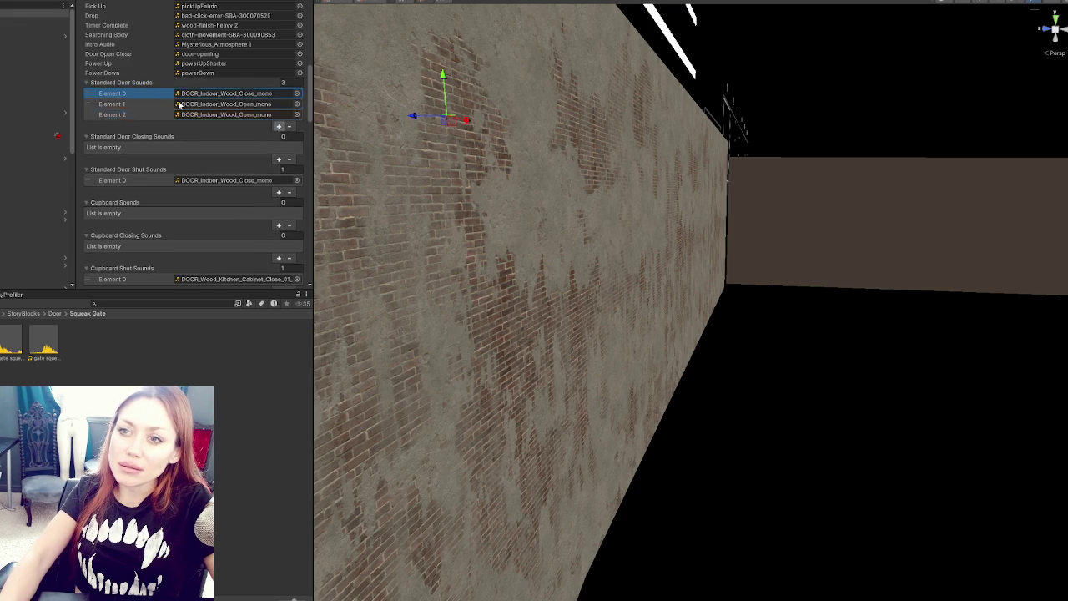
{"action": "left_click", "coordinate": [291, 126]}
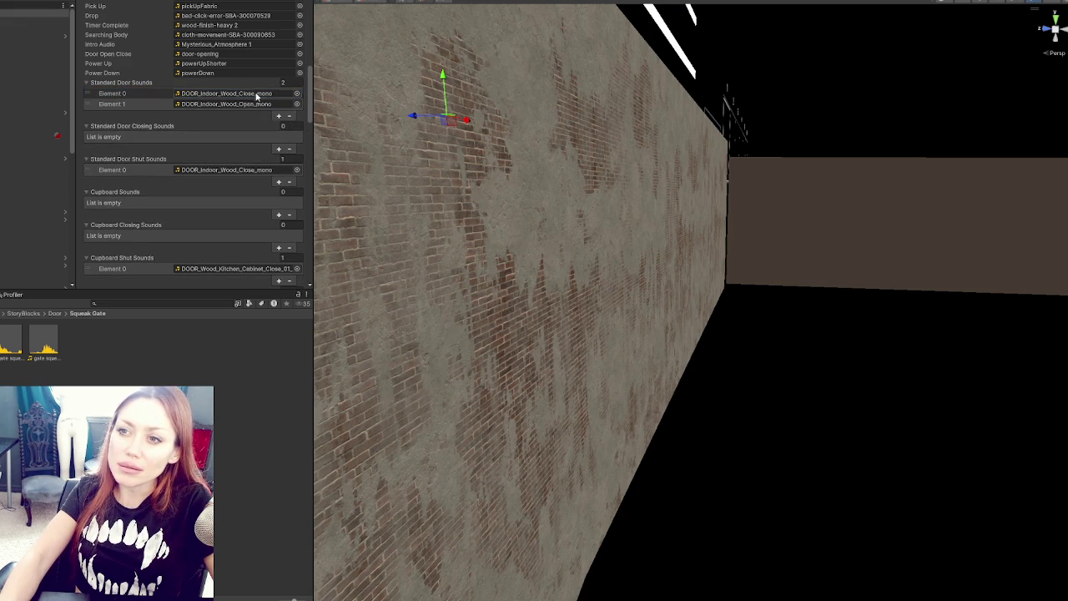
{"action": "left_click", "coordinate": [148, 95]}
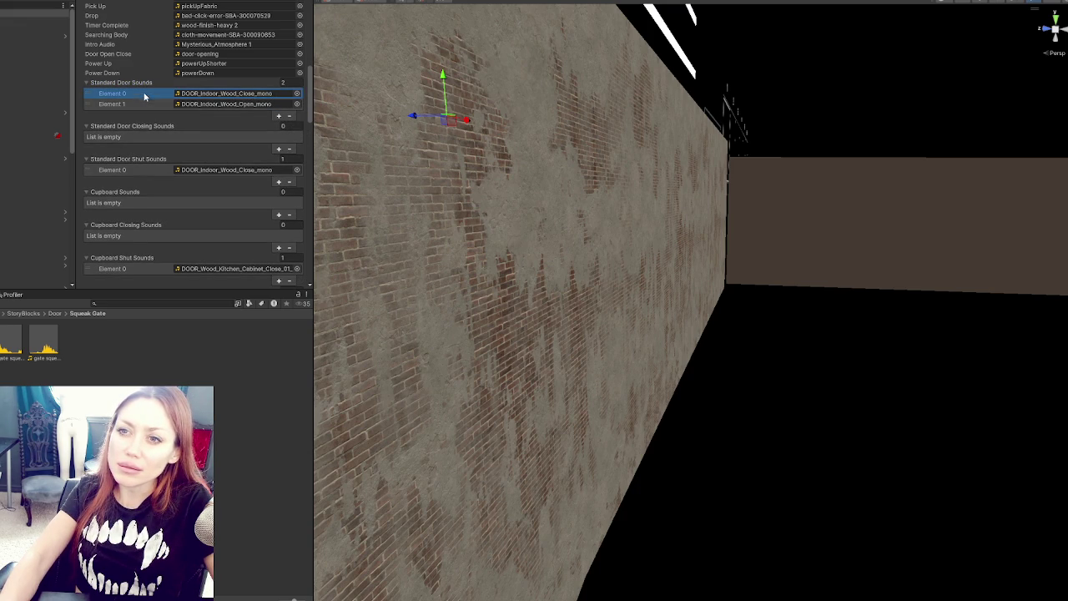
{"action": "left_click", "coordinate": [289, 116]}
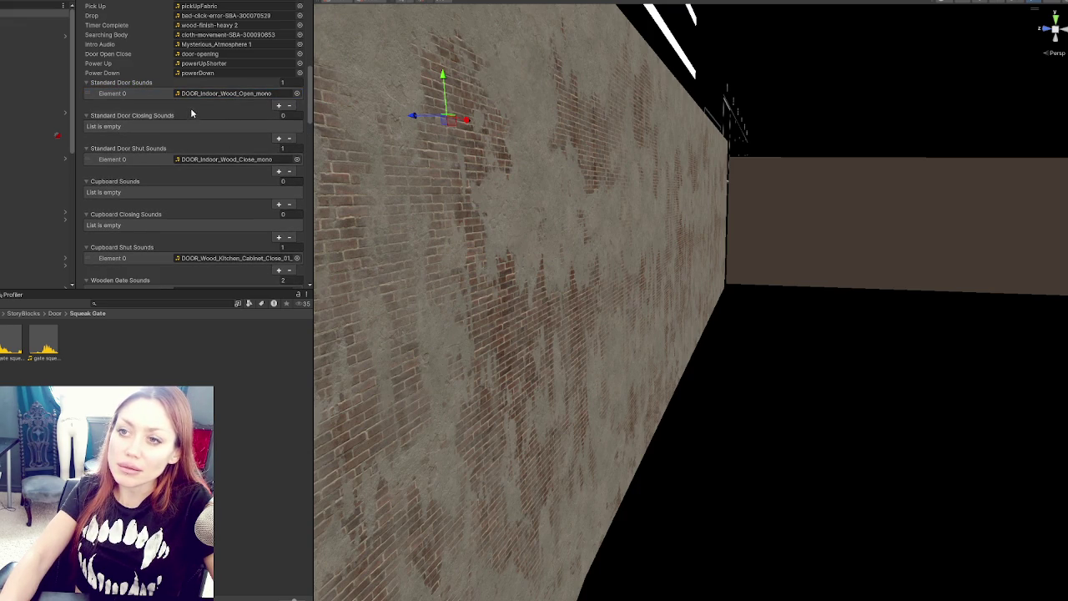
{"action": "left_click", "coordinate": [54, 313]}
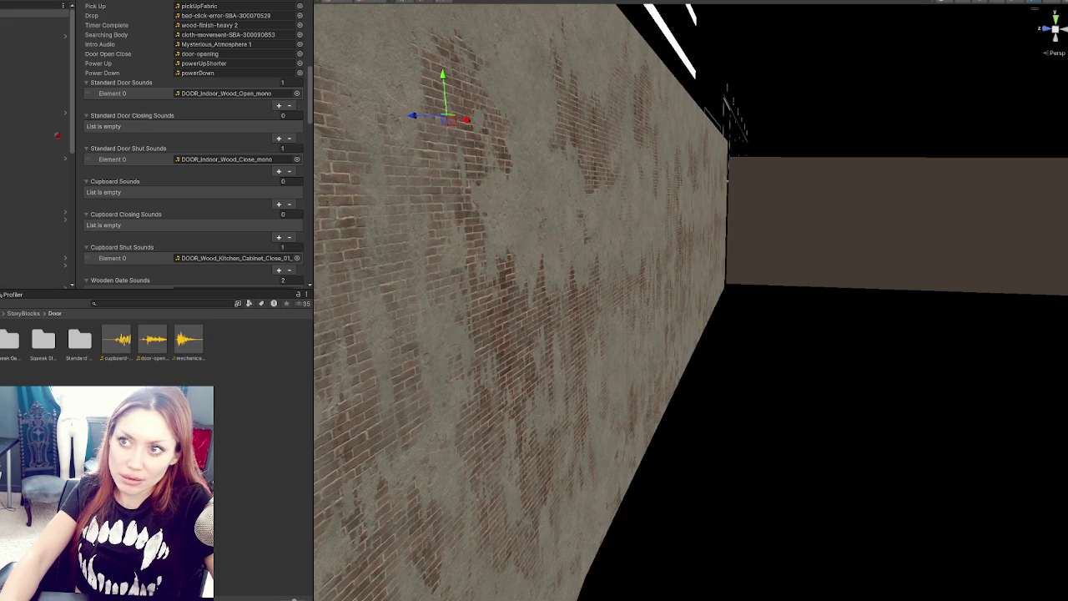
Put door squeak 3 into the Standard Door Closing Sounds list
{"action": "double_click", "coordinate": [81, 339]}
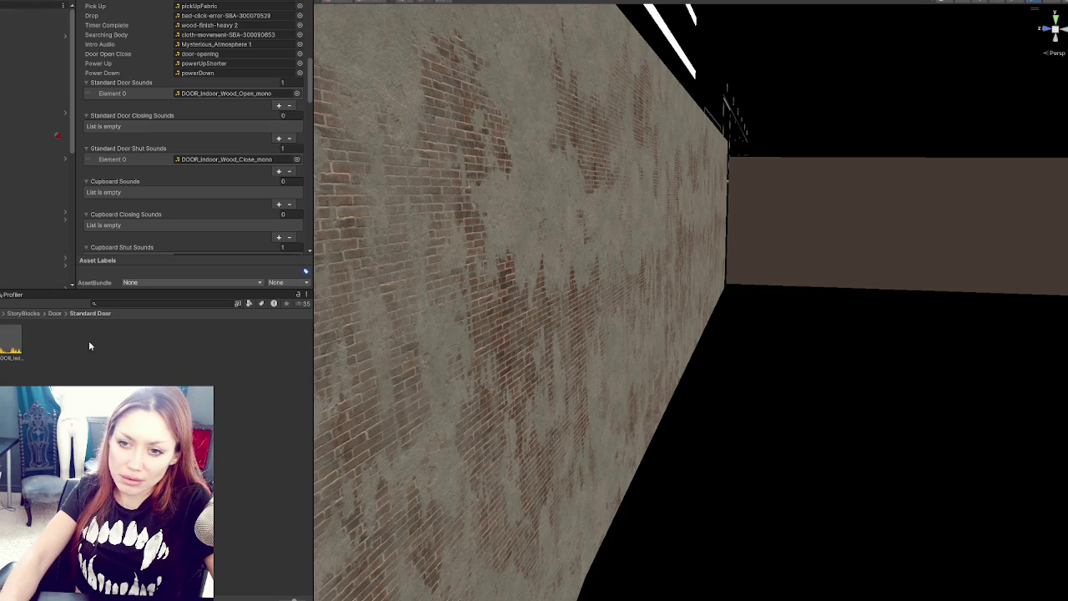
{"action": "mouse_move", "coordinate": [13, 346]}
{"action": "left_mouse_down"}
{"action": "mouse_move", "coordinate": [125, 401]}
{"action": "mouse_move", "coordinate": [162, 138]}
{"action": "mouse_move", "coordinate": [143, 120]}
{"action": "mouse_move", "coordinate": [144, 177]}
{"action": "mouse_move", "coordinate": [215, 162]}
{"action": "left_mouse_up"}
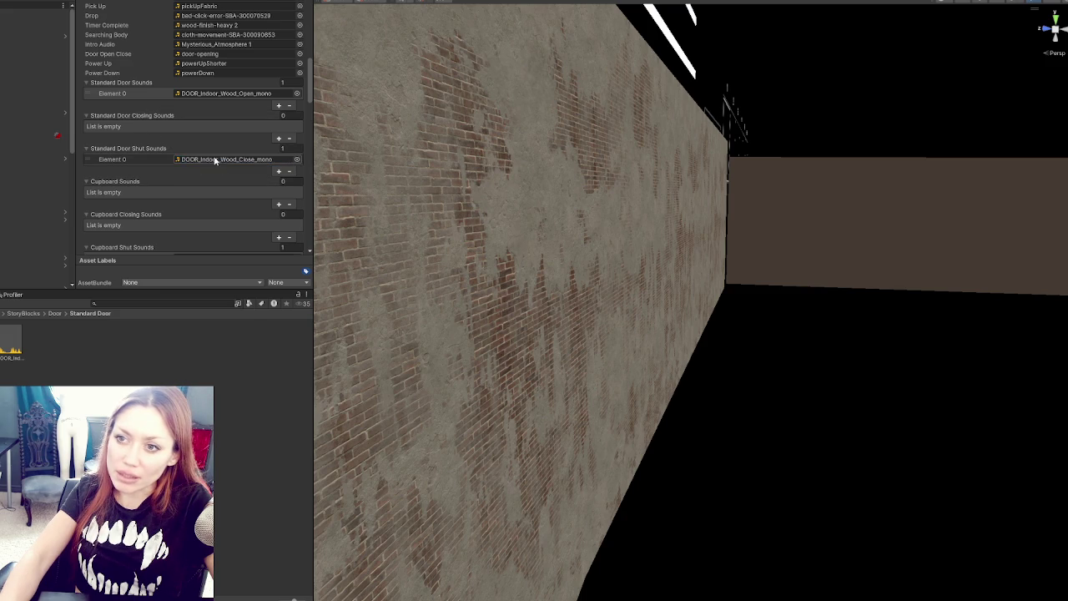
{"action": "left_click", "coordinate": [54, 313]}
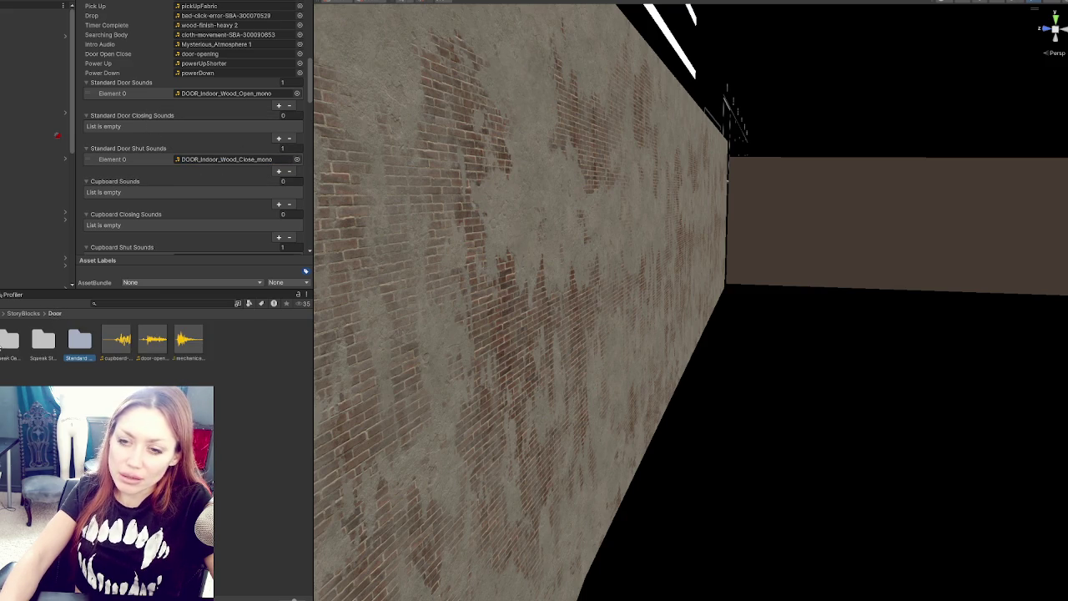
{"action": "double_click", "coordinate": [43, 338]}
{"action": "scroll", "coordinate": [154, 72], "scroll_direction": "down", "scroll_amount": 3}
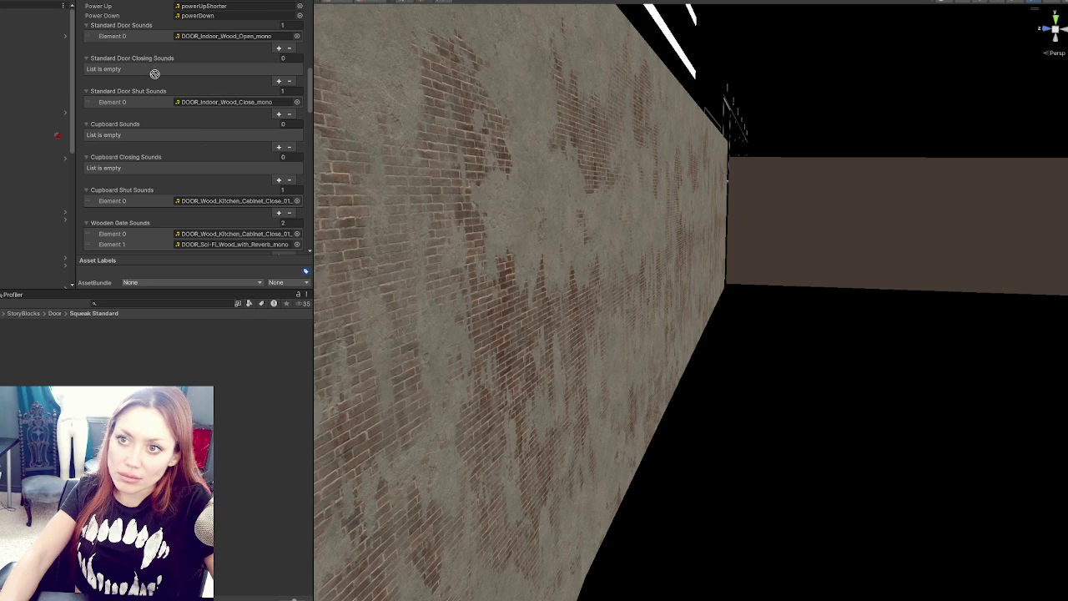
{"action": "left_click_drag", "start_coordinate": [152, 67], "coordinate": [151, 66]}
{"action": "scroll", "coordinate": [147, 58], "scroll_direction": "up", "scroll_amount": 2}
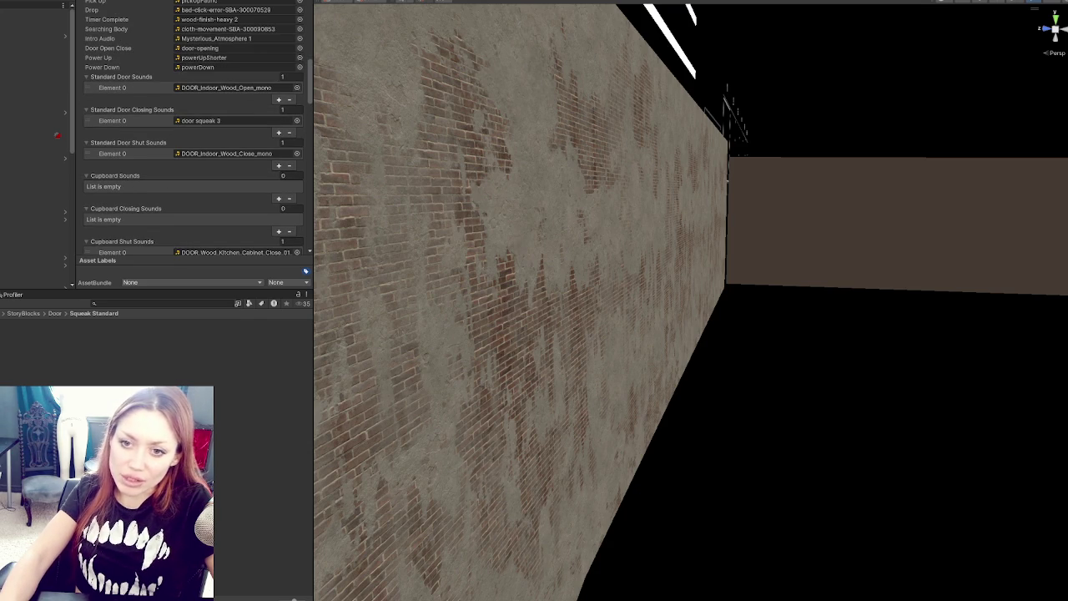
Add the four Squeak Cupboard clips to Cupboard Sounds and Cupboard Closing Sounds
{"action": "left_click", "coordinate": [54, 313]}
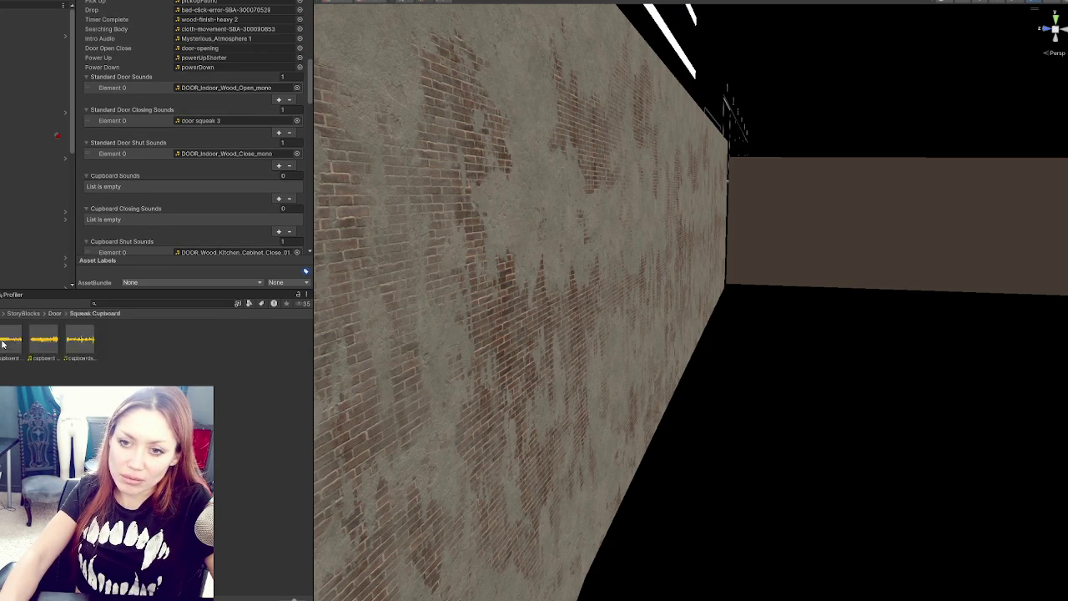
{"action": "double_click", "coordinate": [81, 342]}
{"action": "mouse_move", "coordinate": [80, 343]}
{"action": "left_mouse_down"}
{"action": "mouse_move", "coordinate": [121, 258]}
{"action": "mouse_move", "coordinate": [138, 175]}
{"action": "left_mouse_up"}
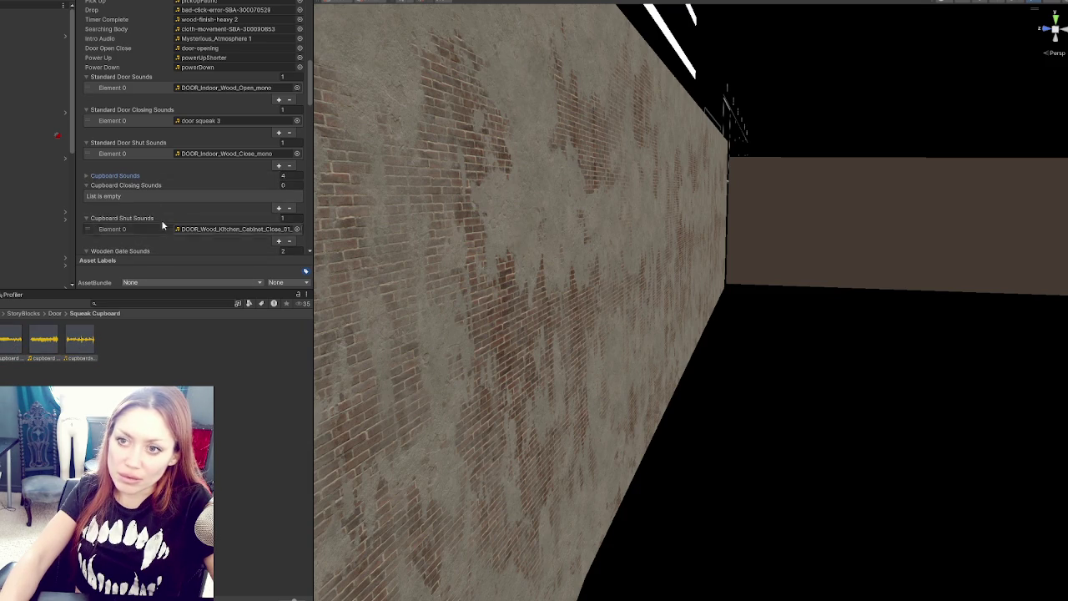
{"action": "scroll", "coordinate": [136, 177], "scroll_direction": "down", "scroll_amount": 2}
{"action": "left_click_drag", "start_coordinate": [135, 162], "coordinate": [139, 161]}
{"action": "left_click", "coordinate": [131, 158]}
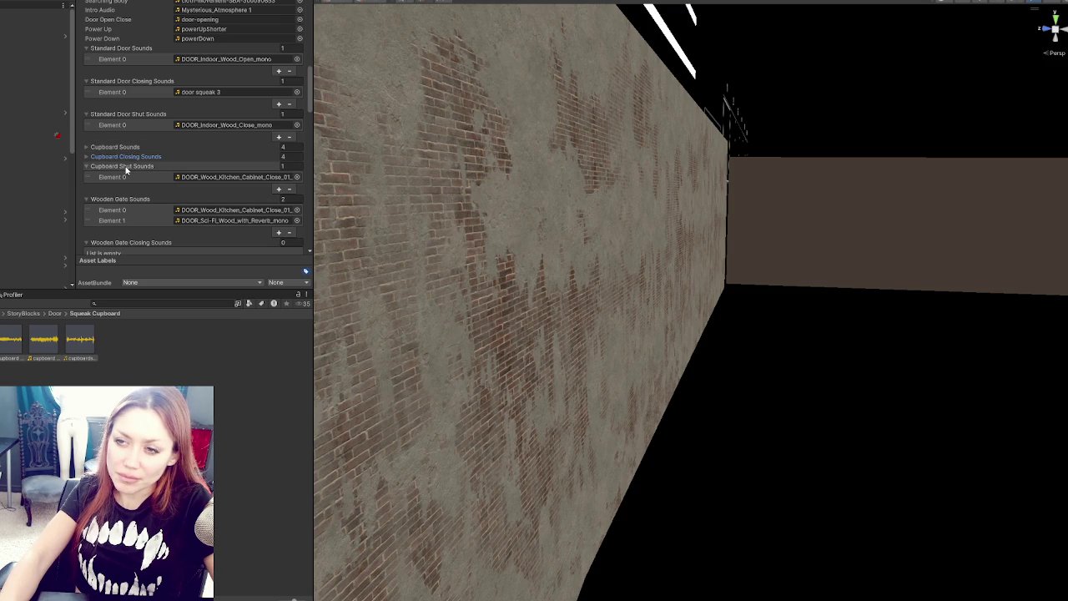
{"action": "left_click", "coordinate": [197, 177]}
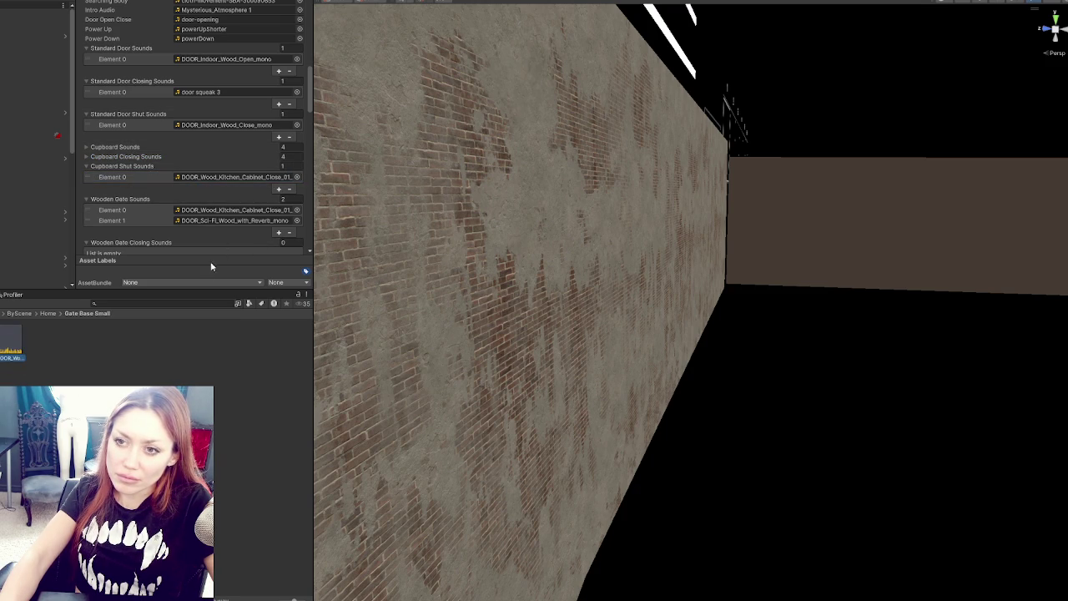
{"action": "double_click", "coordinate": [226, 209]}
Preview the cabinet close and sci-fi wood door clips, then select the Audio object
{"action": "left_click", "coordinate": [272, 214]}
{"action": "key", "text": "Down"}
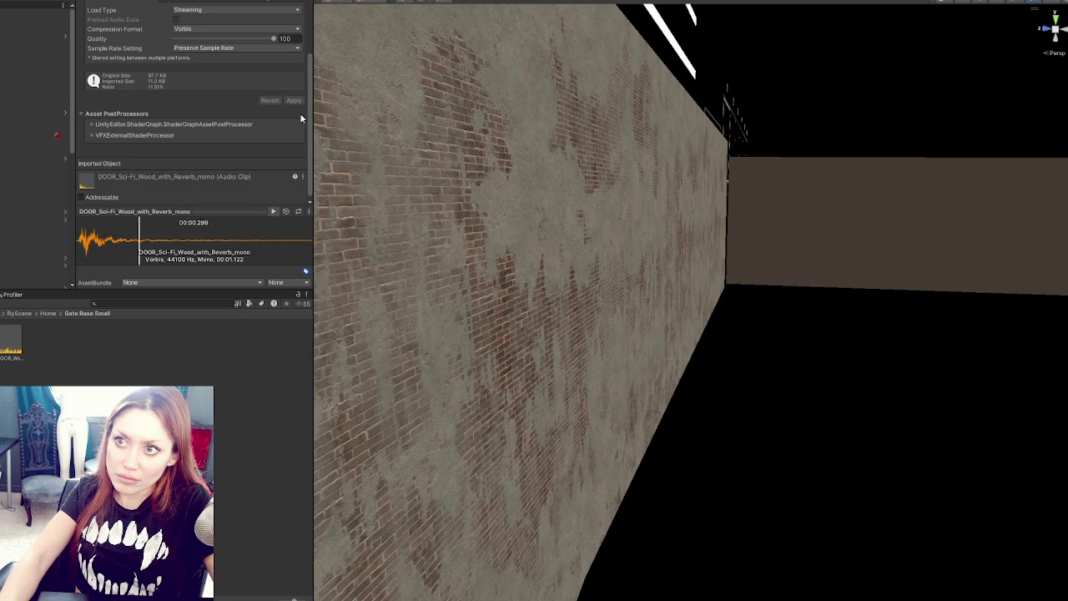
{"action": "left_click", "coordinate": [33, 35]}
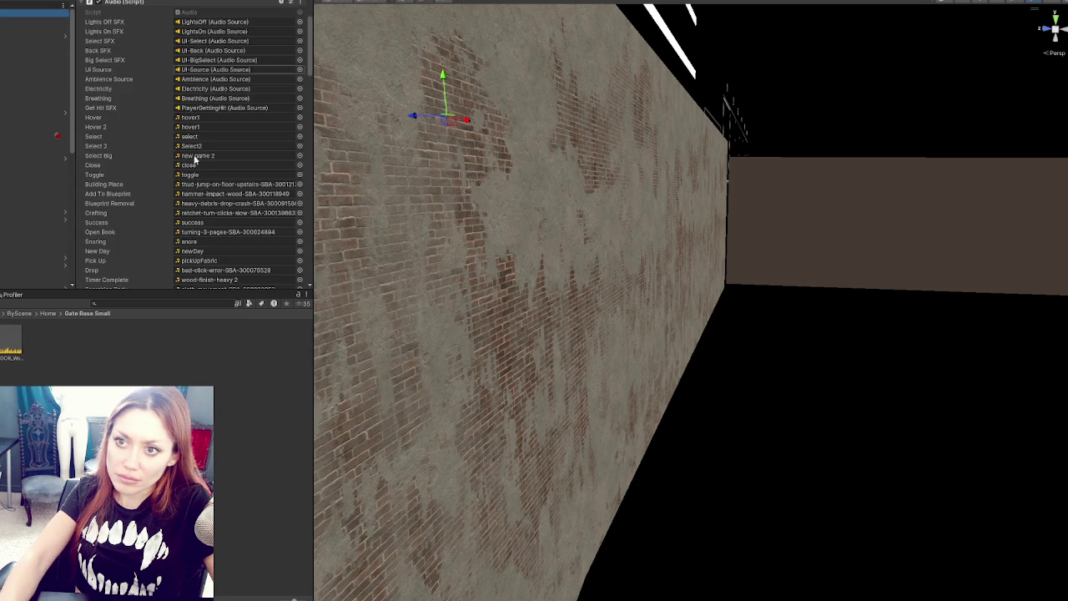
{"action": "scroll", "coordinate": [155, 151], "scroll_direction": "down", "scroll_amount": 6}
Collapse the Audio script's sound lists, leaving Wooden Gate Closing Sounds expanded
{"action": "left_click", "coordinate": [131, 134]}
{"action": "left_click", "coordinate": [130, 144]}
{"action": "left_click", "coordinate": [132, 154]}
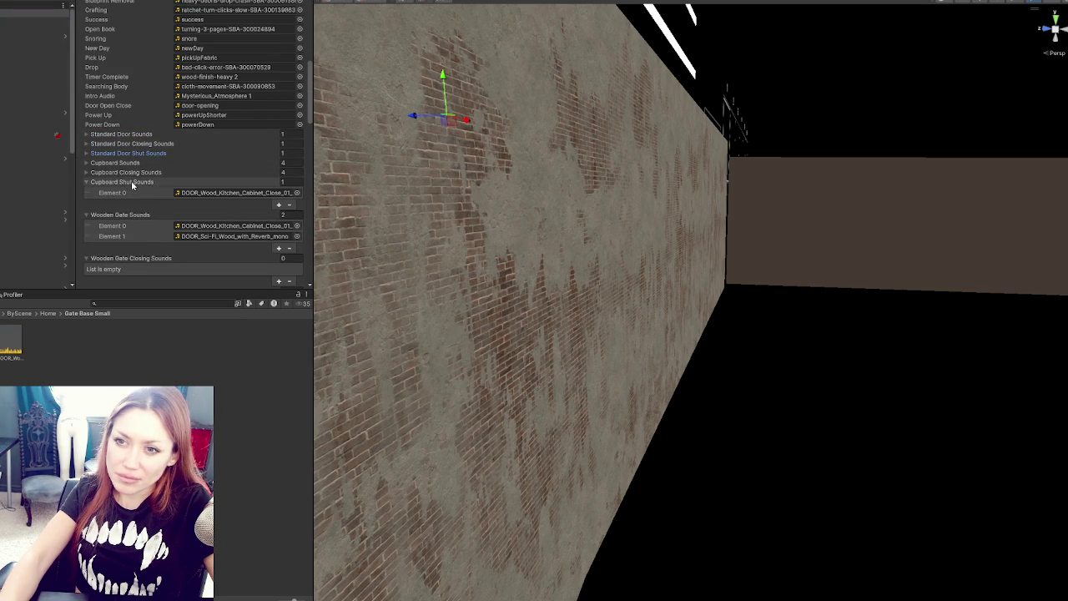
{"action": "left_click", "coordinate": [131, 182]}
{"action": "left_click", "coordinate": [132, 191]}
{"action": "left_click", "coordinate": [135, 201]}
{"action": "left_click", "coordinate": [134, 211]}
{"action": "left_click", "coordinate": [125, 219]}
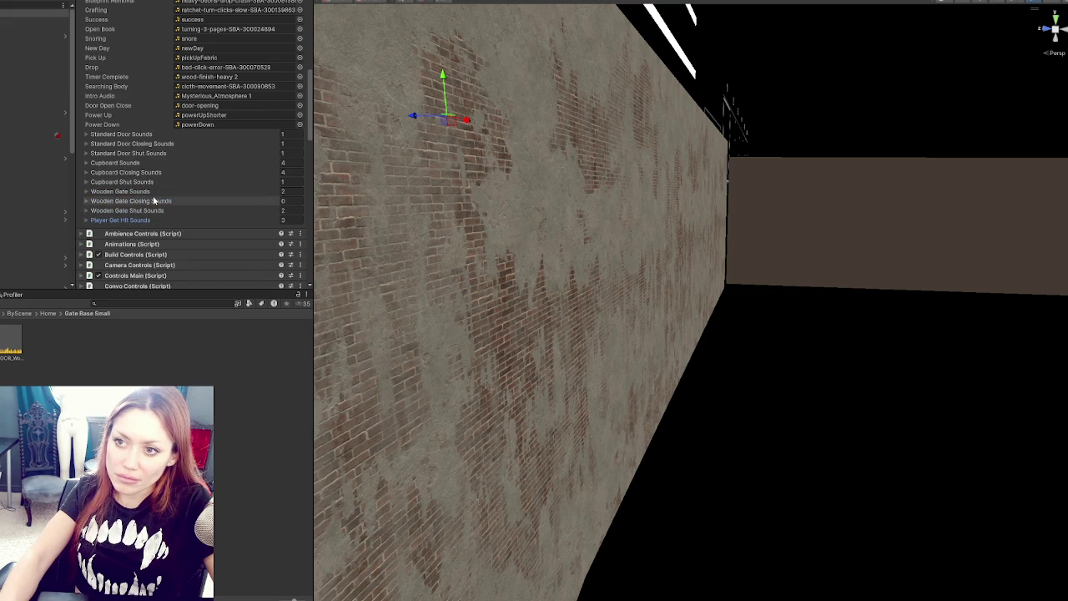
{"action": "left_click", "coordinate": [154, 201]}
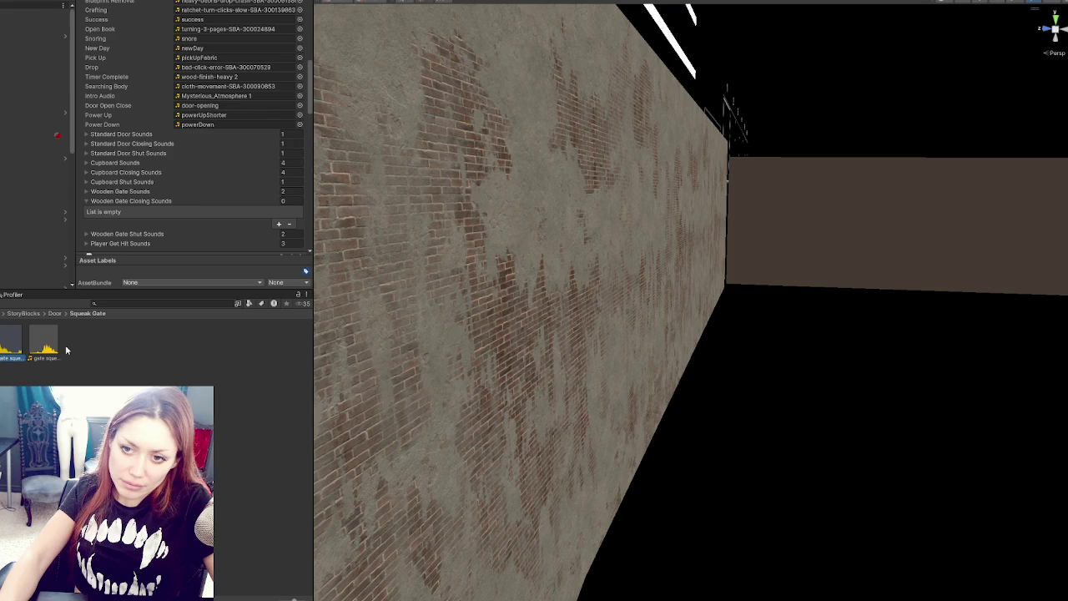
Add the two gate squeak clips to Wooden Gate Closing Sounds
{"action": "key", "text": "ctrl+a"}
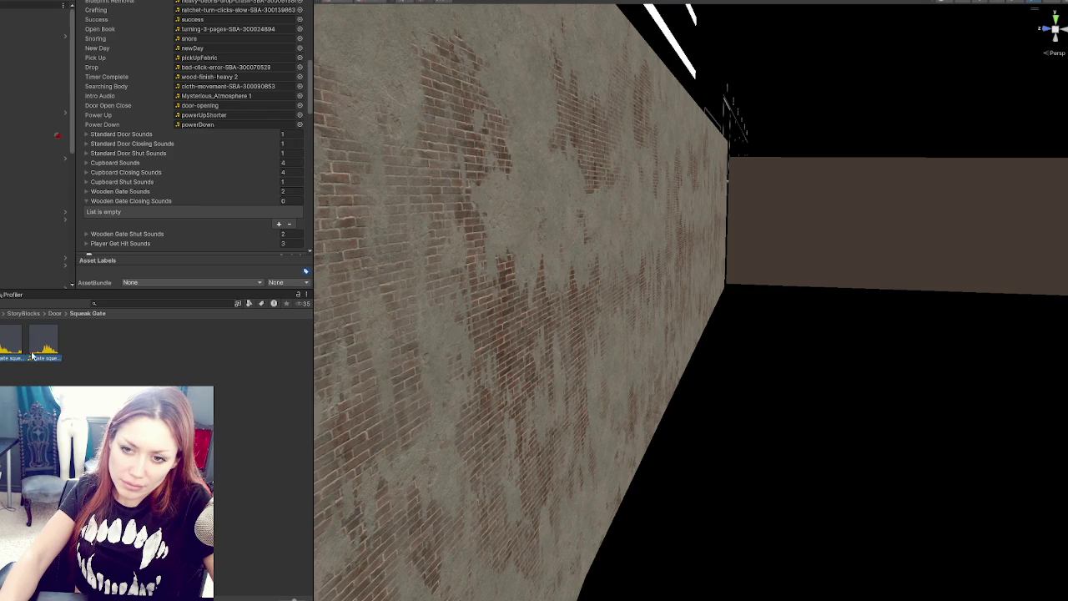
{"action": "left_click", "coordinate": [8, 366]}
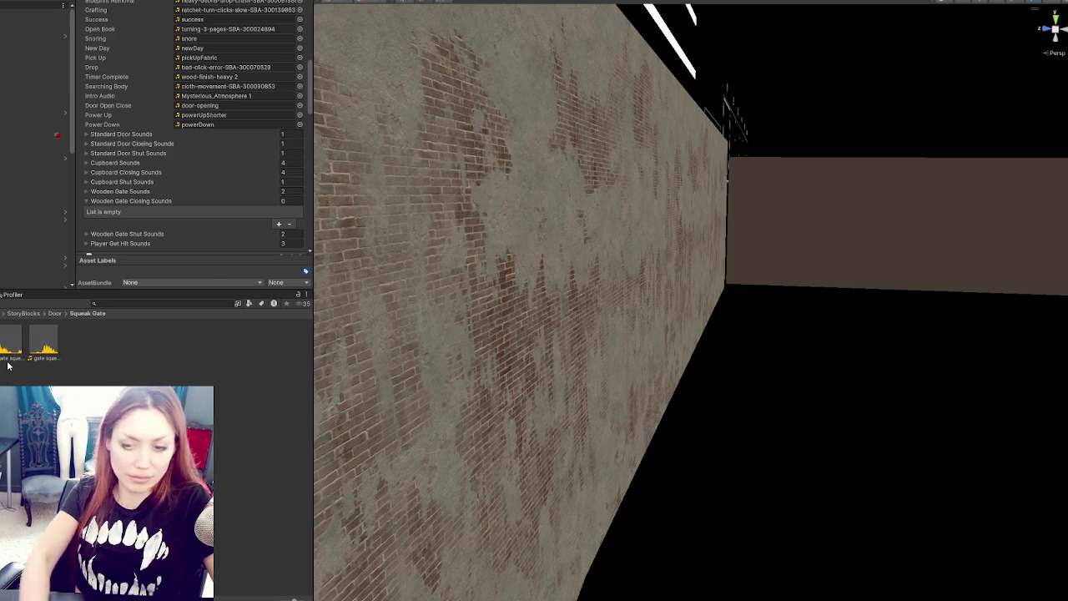
{"action": "double_click", "coordinate": [6, 359]}
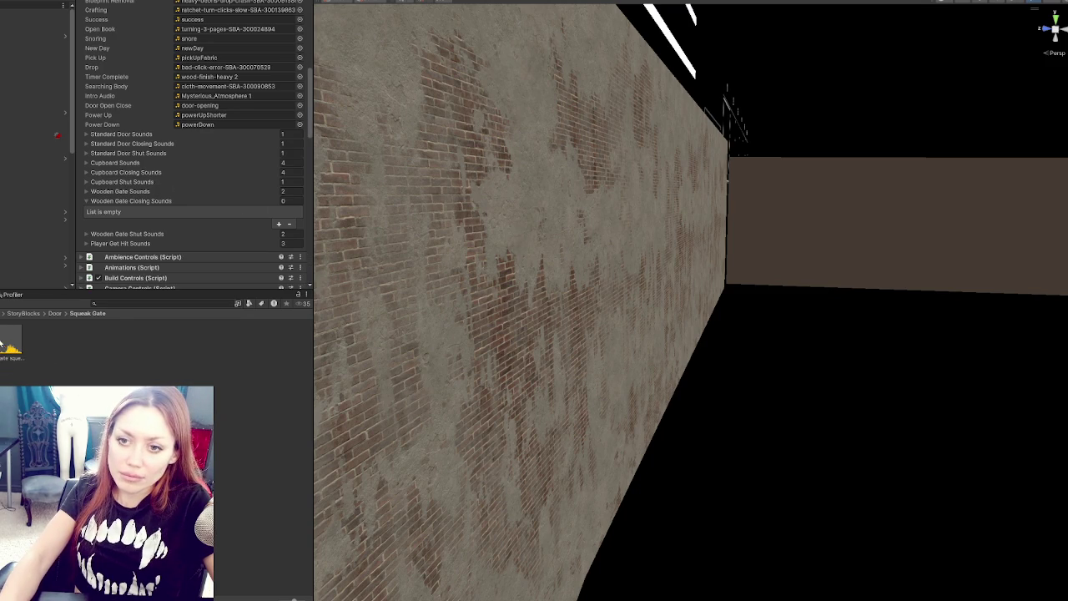
{"action": "left_click", "coordinate": [13, 344]}
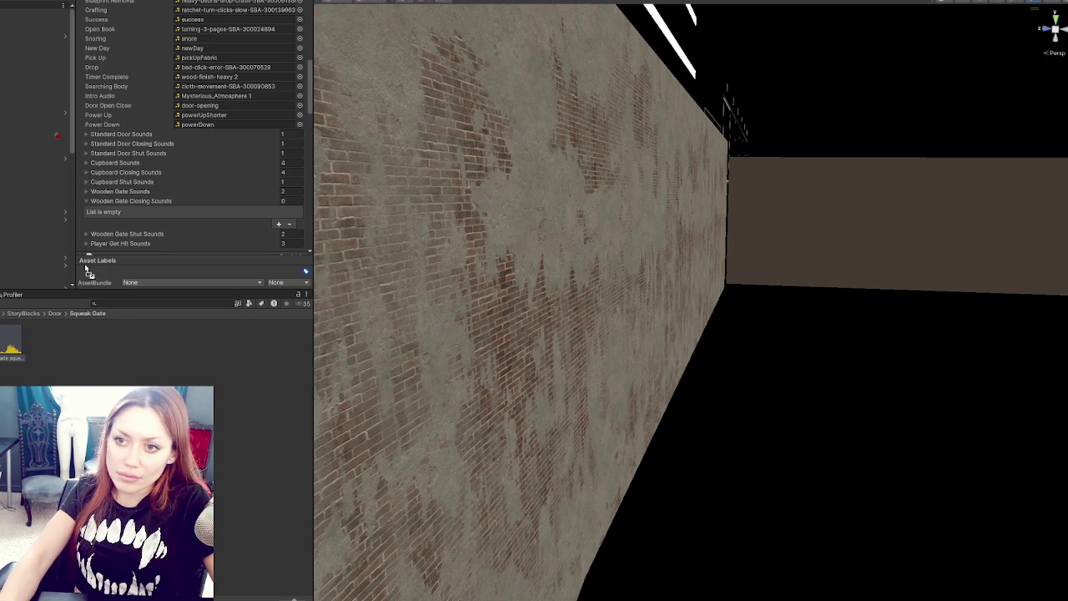
{"action": "scroll", "coordinate": [166, 128], "scroll_direction": "down", "scroll_amount": 3}
{"action": "left_click_drag", "start_coordinate": [166, 128], "coordinate": [158, 113]}
{"action": "left_click", "coordinate": [158, 113]}
Add the sci-fi wood clip to Cupboard Shut Sounds and a wood door clip to Standard Door Shut Sounds
{"action": "left_click", "coordinate": [147, 97]}
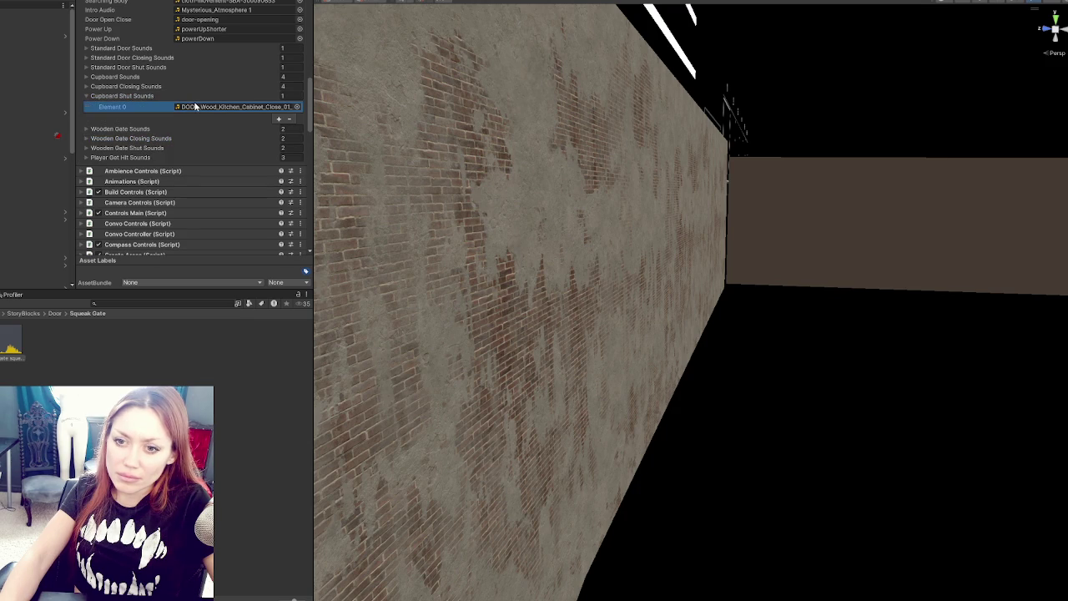
{"action": "mouse_move", "coordinate": [10, 344]}
{"action": "left_mouse_down"}
{"action": "mouse_move", "coordinate": [50, 300]}
{"action": "mouse_move", "coordinate": [133, 97]}
{"action": "left_mouse_up"}
{"action": "left_click", "coordinate": [133, 97]}
{"action": "left_click", "coordinate": [130, 66]}
{"action": "left_click", "coordinate": [200, 77]}
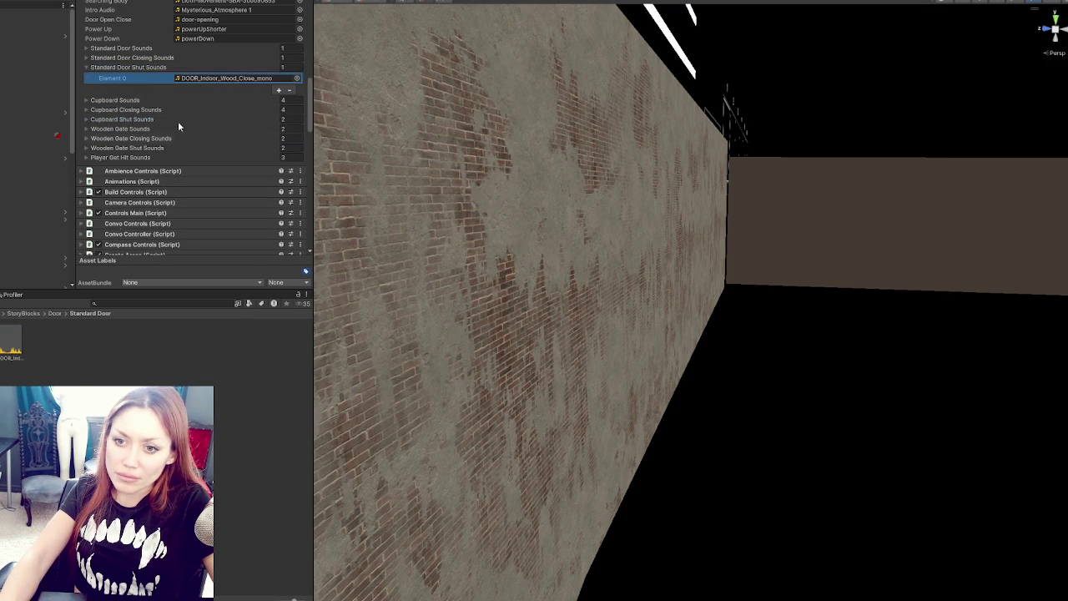
{"action": "left_click_drag", "start_coordinate": [61, 269], "coordinate": [129, 66]}
{"action": "left_click", "coordinate": [129, 67]}
{"action": "left_click", "coordinate": [132, 57]}
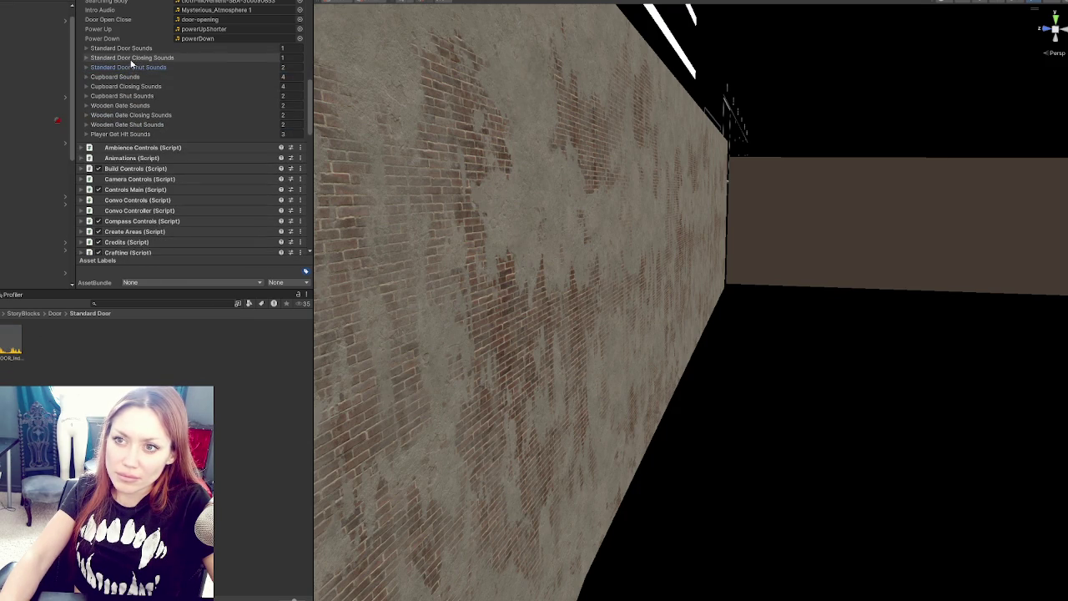
{"action": "left_click", "coordinate": [132, 57]}
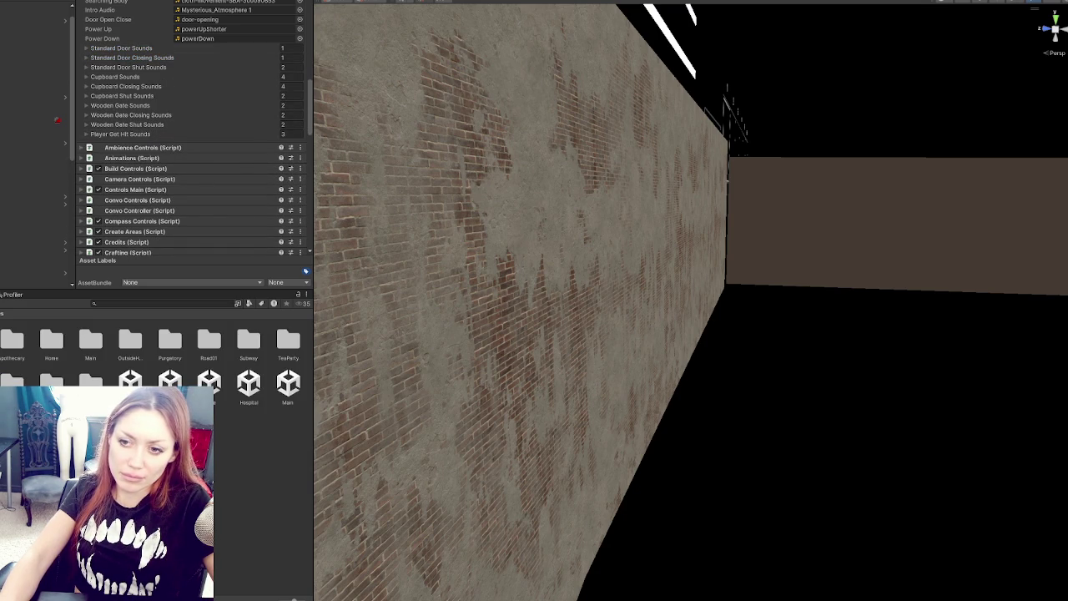
Browse the Volumes and Materials folders, then return to the scene files folder
{"action": "left_click", "coordinate": [434, 1]}
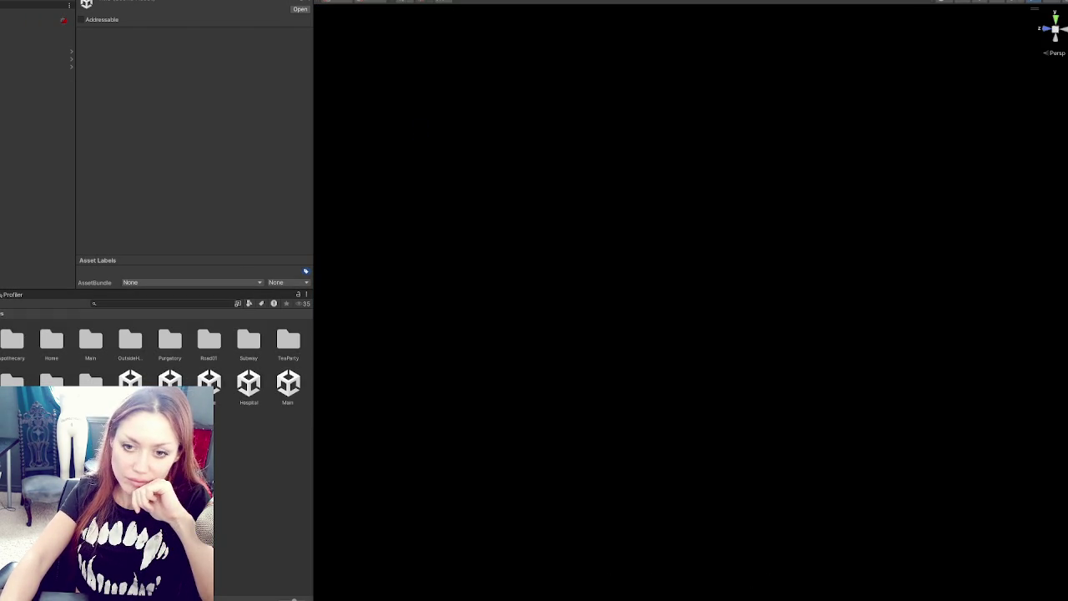
{"action": "double_click", "coordinate": [90, 382]}
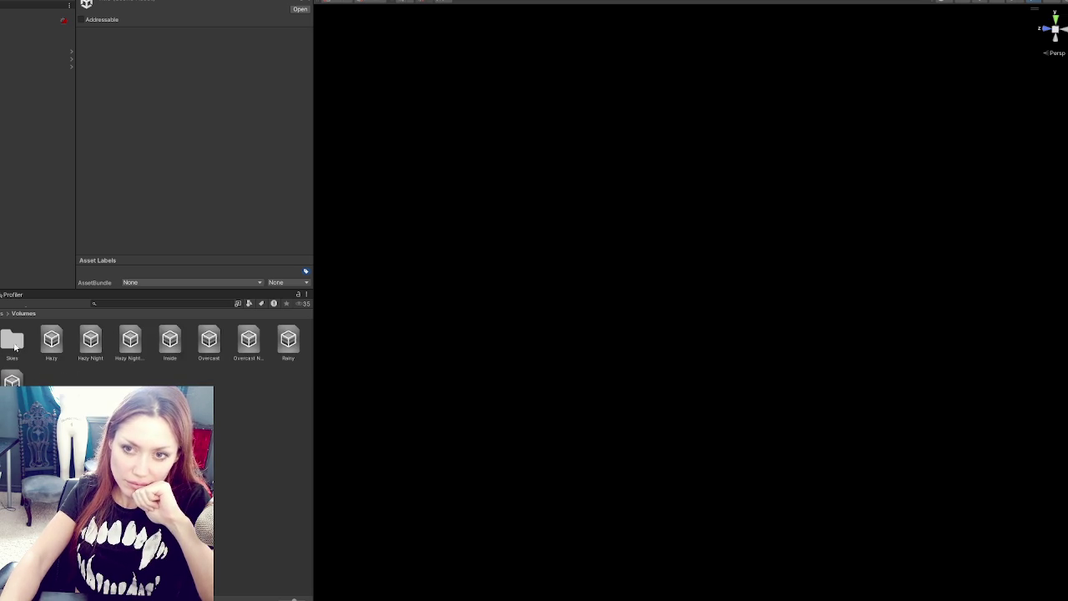
{"action": "key", "text": "BackSpace"}
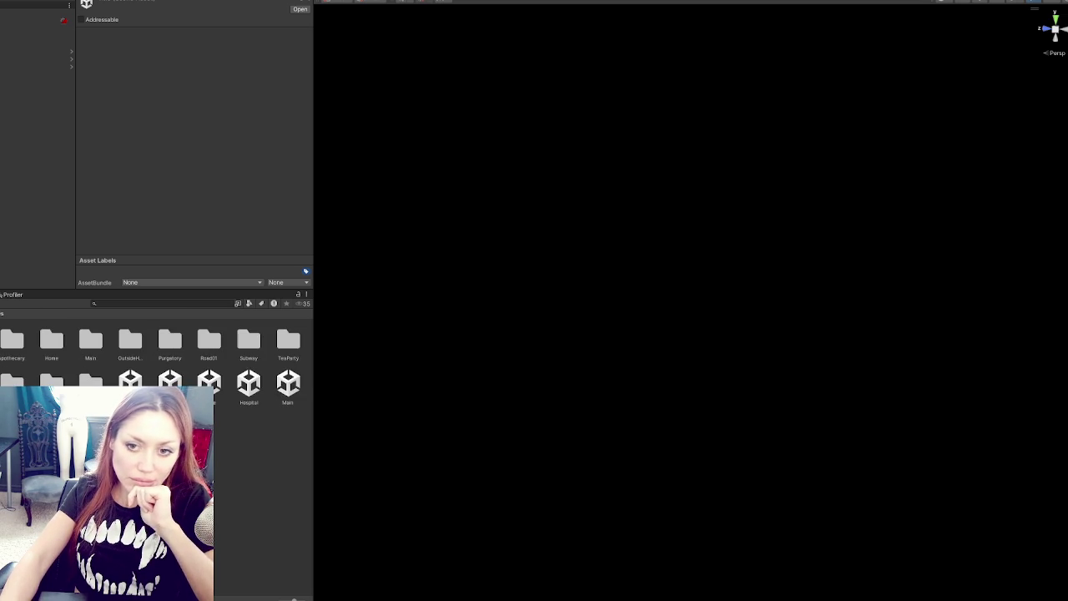
{"action": "double_click", "coordinate": [50, 383]}
{"action": "key", "text": "BackSpace"}
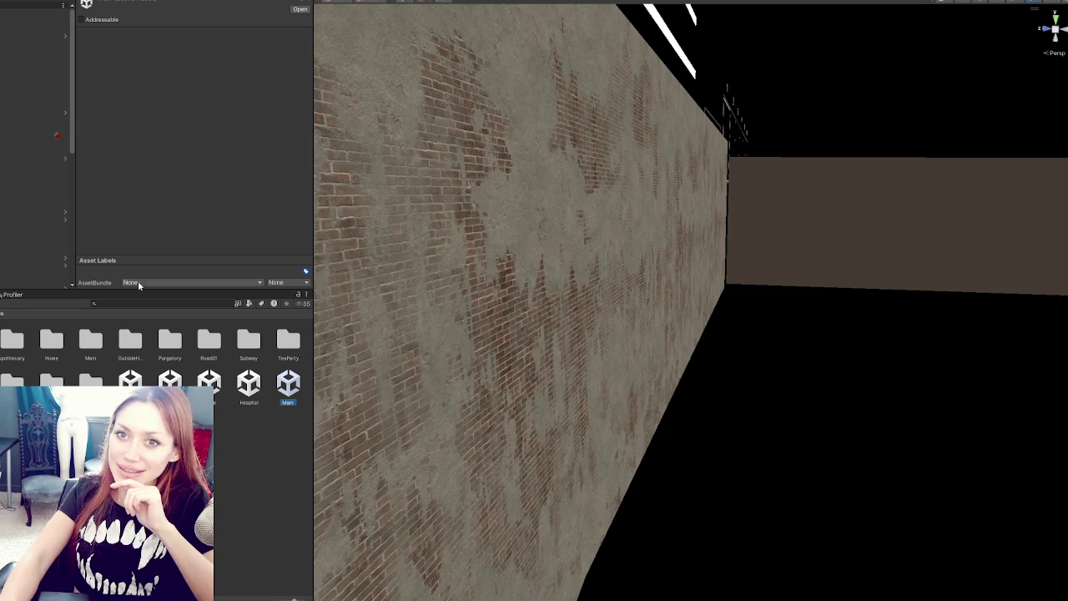
Locate the Audio object's Standard Door Shut Sounds clip, DOOR_Indoor_Wood_Close_mono, and show its file on disk
{"action": "left_click", "coordinate": [34, 12]}
{"action": "scroll", "coordinate": [222, 165], "scroll_direction": "down", "scroll_amount": 6}
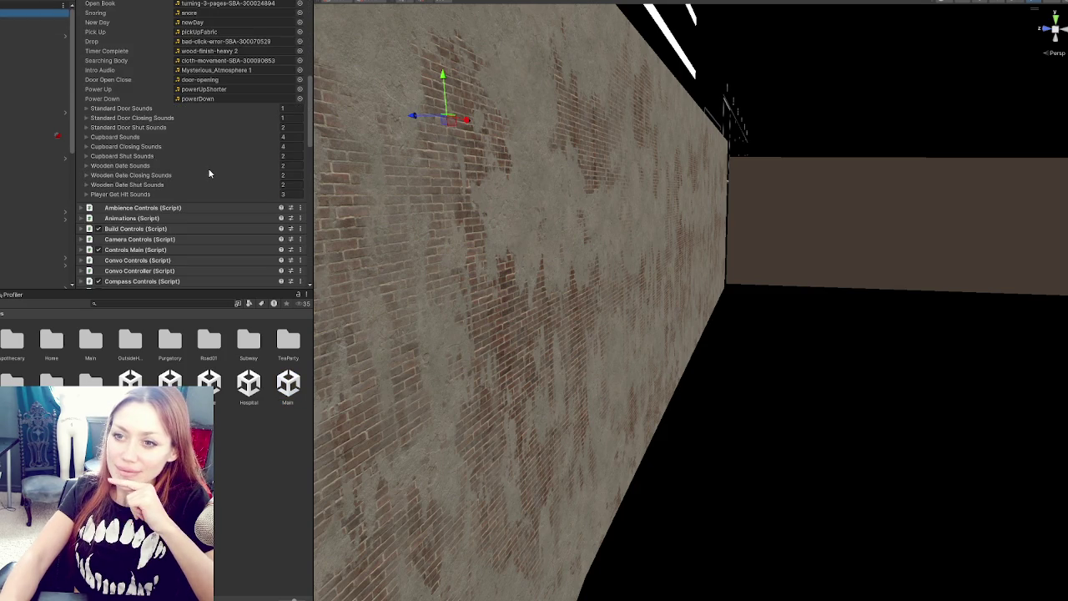
{"action": "left_click", "coordinate": [149, 131]}
{"action": "left_click", "coordinate": [194, 140]}
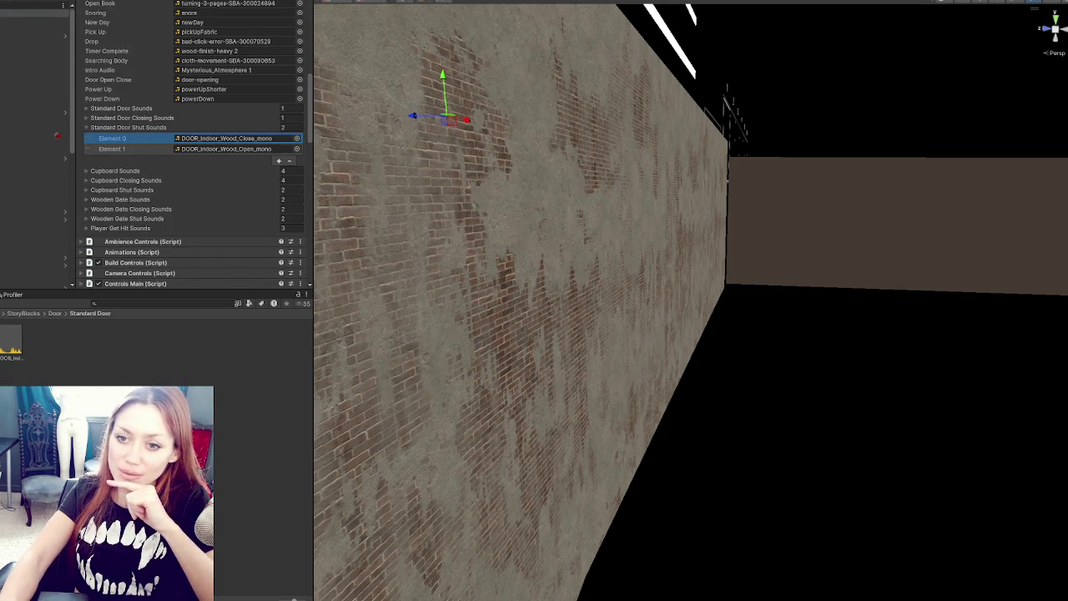
{"action": "right_click", "coordinate": [10, 338]}
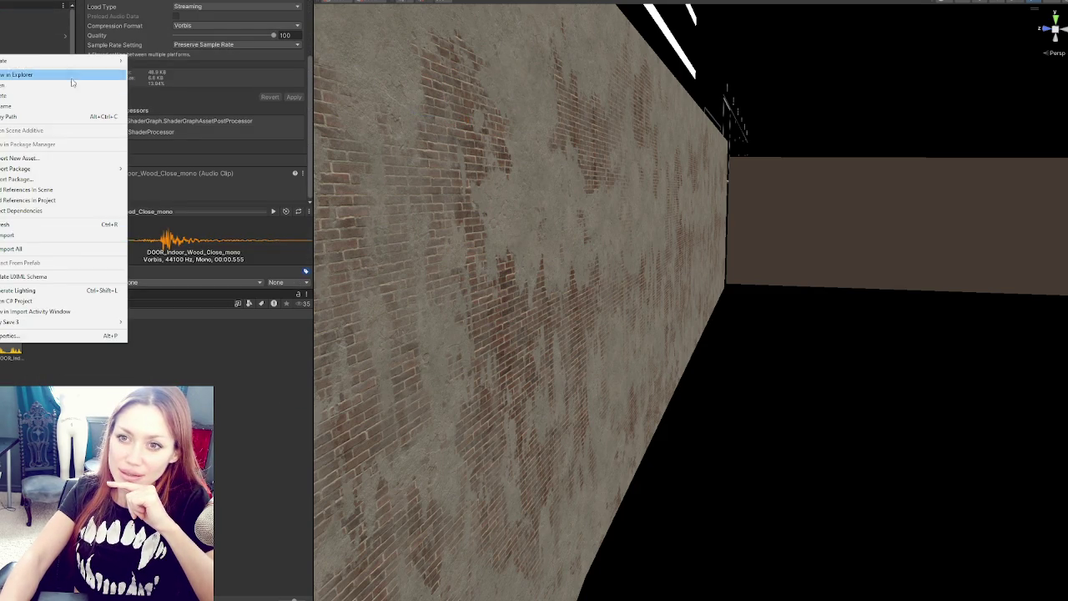
{"action": "left_click", "coordinate": [58, 74]}
{"action": "key", "text": "alt+Tab"}
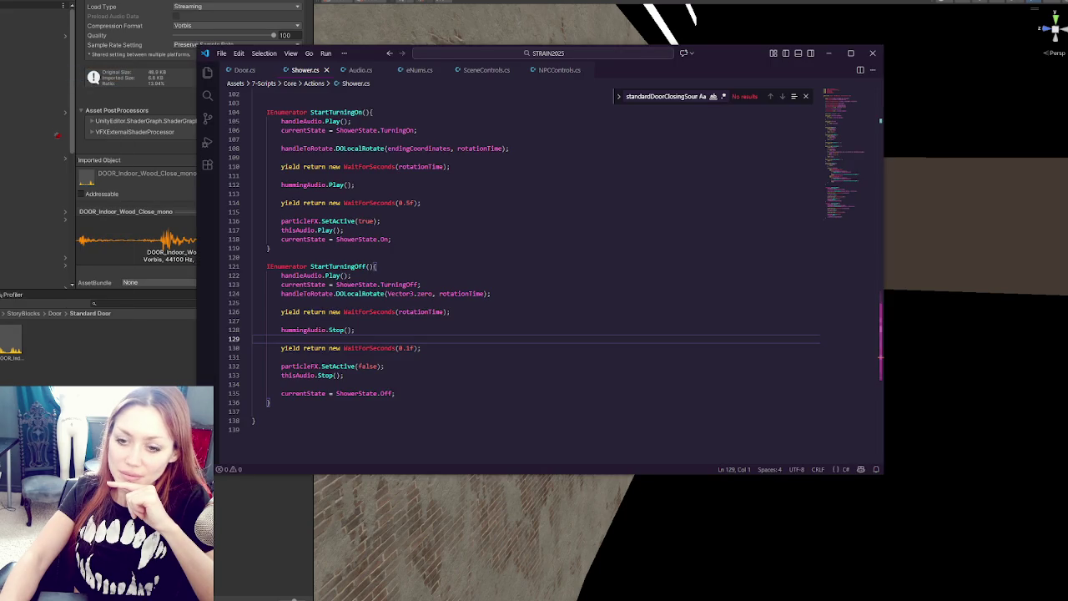
Return to Unity and run the game to the STRAIN title menu
{"action": "key", "text": "alt+Tab"}
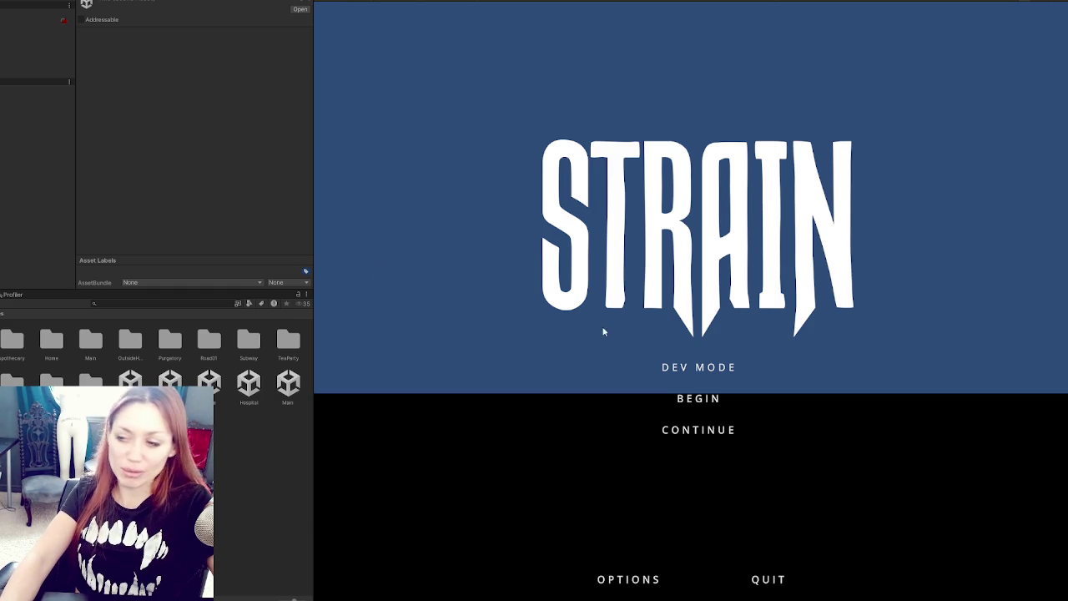
Widen the Game view and start a Dev Mode playthrough
{"action": "left_click_drag", "start_coordinate": [314, 177], "coordinate": [67, 179]}
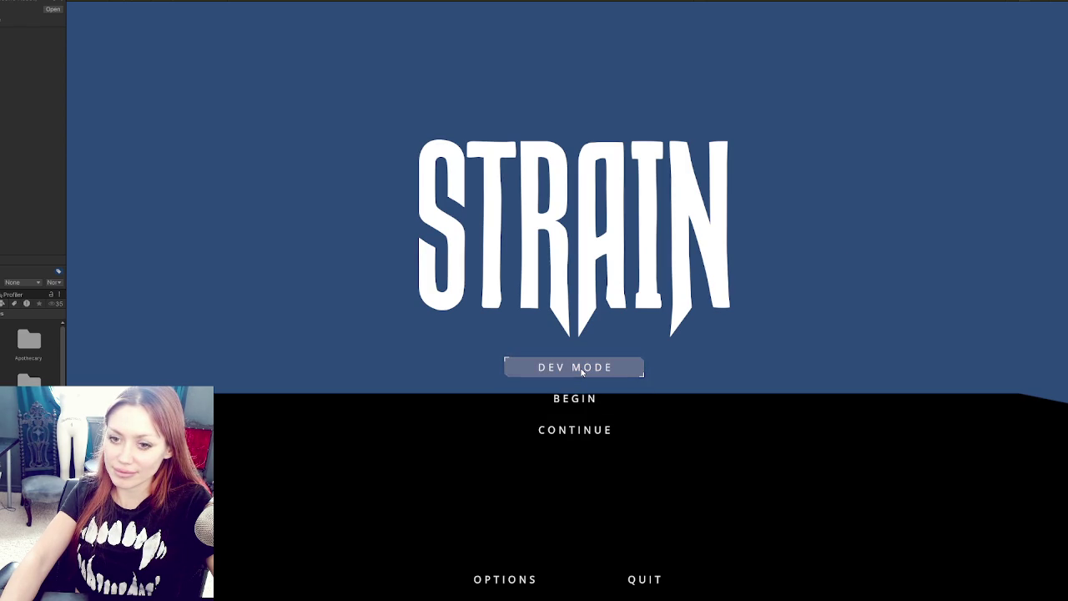
{"action": "left_click", "coordinate": [582, 373]}
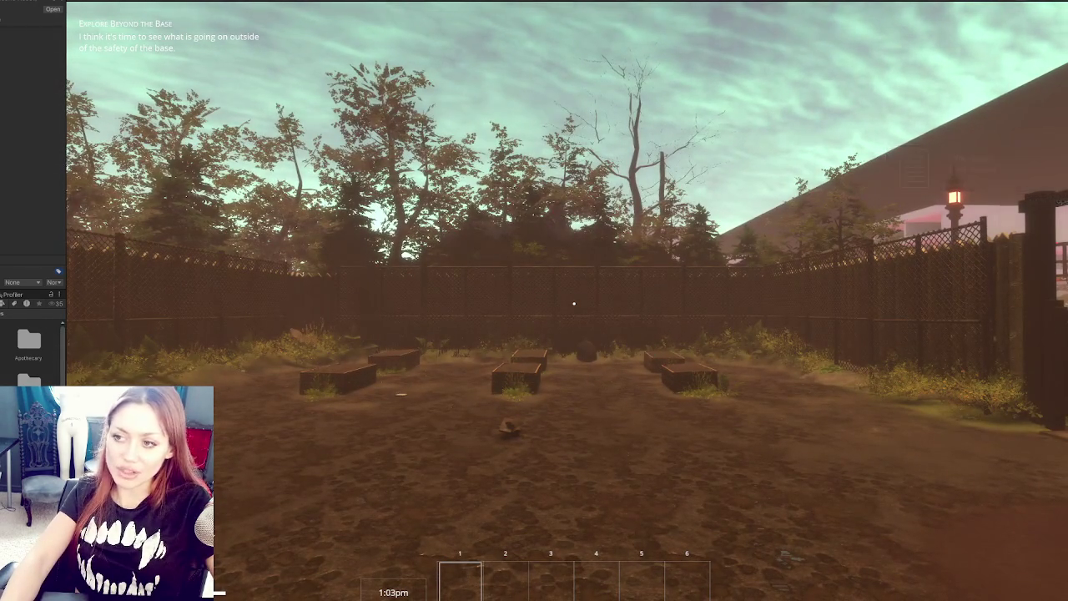
Walk to the wooden gate and open, close and reopen it to test it
{"action": "mouse_move", "coordinate": [574, 303]}
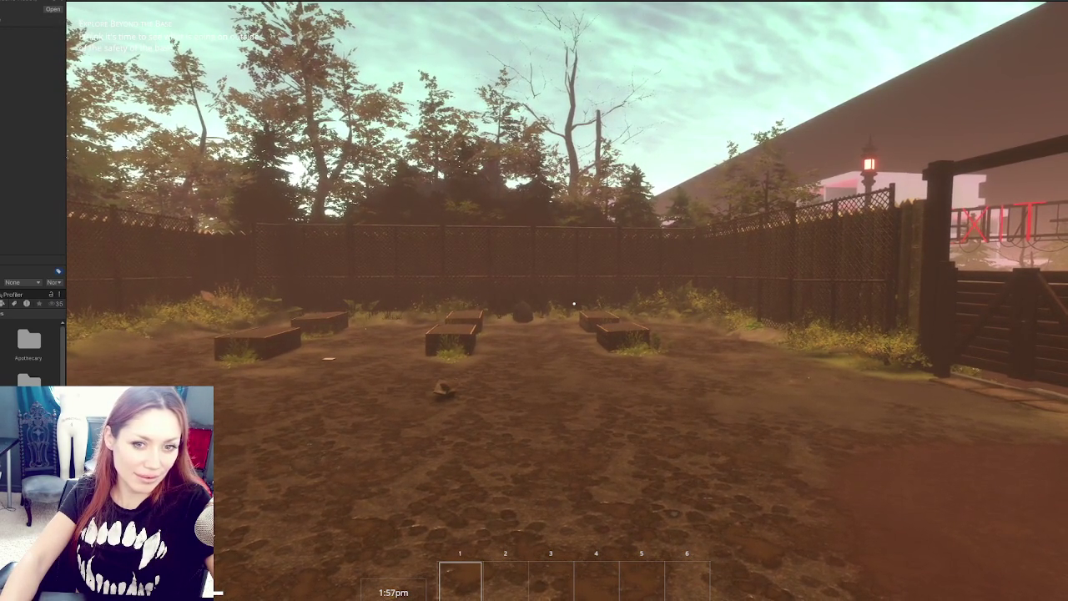
{"action": "key", "text": "w"}
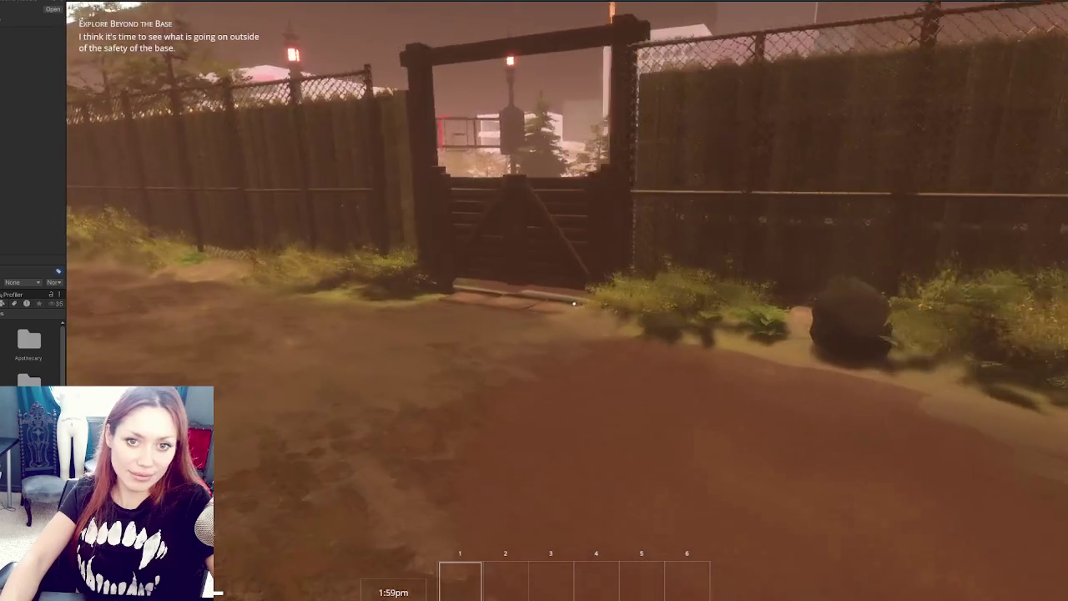
{"action": "key", "text": "w"}
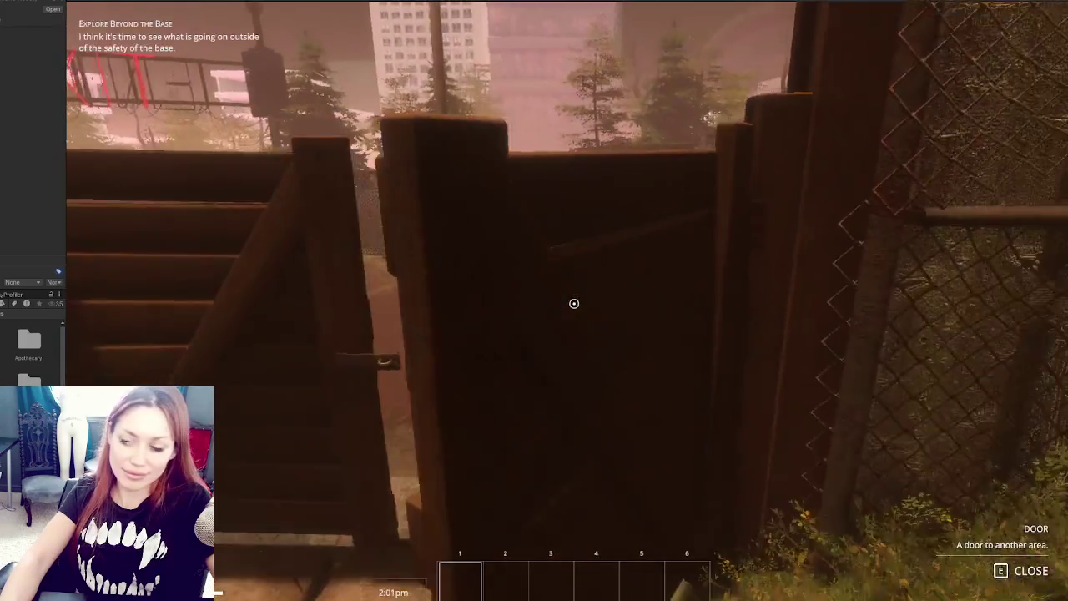
{"action": "key", "text": "w"}
{"action": "key", "text": "e"}
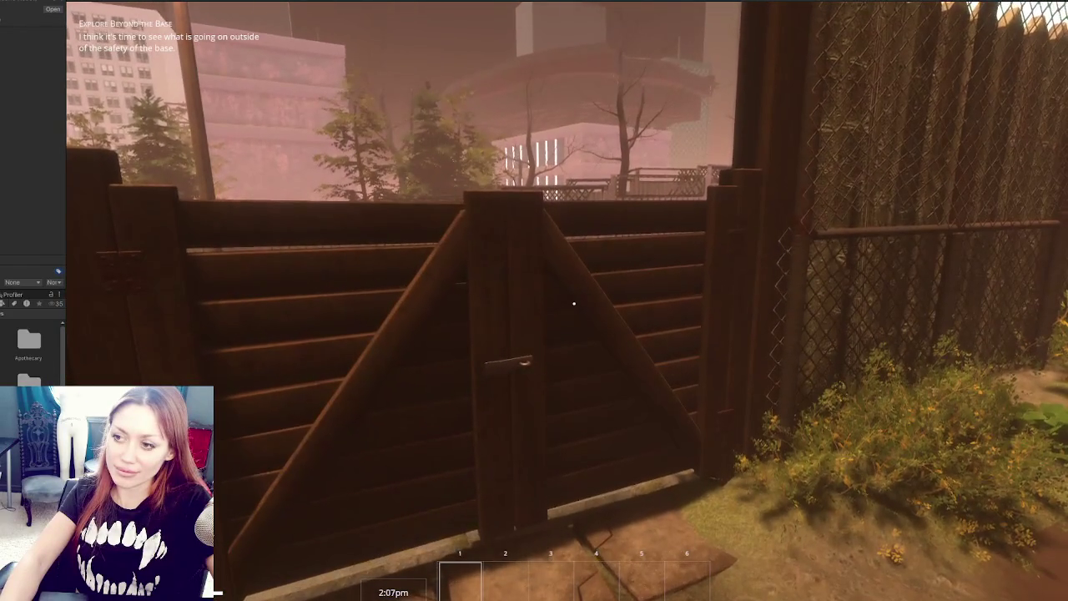
{"action": "key", "text": "w"}
{"action": "key", "text": "e"}
Walk to the red EXIT gate, open it and head onto the road
{"action": "key", "text": "w"}
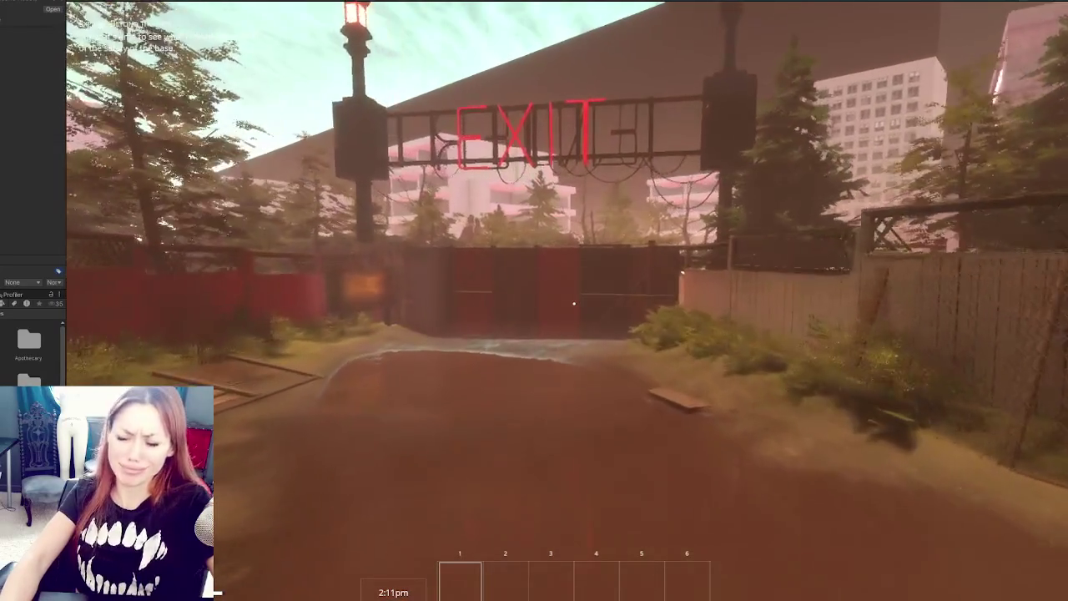
{"action": "key", "text": "w"}
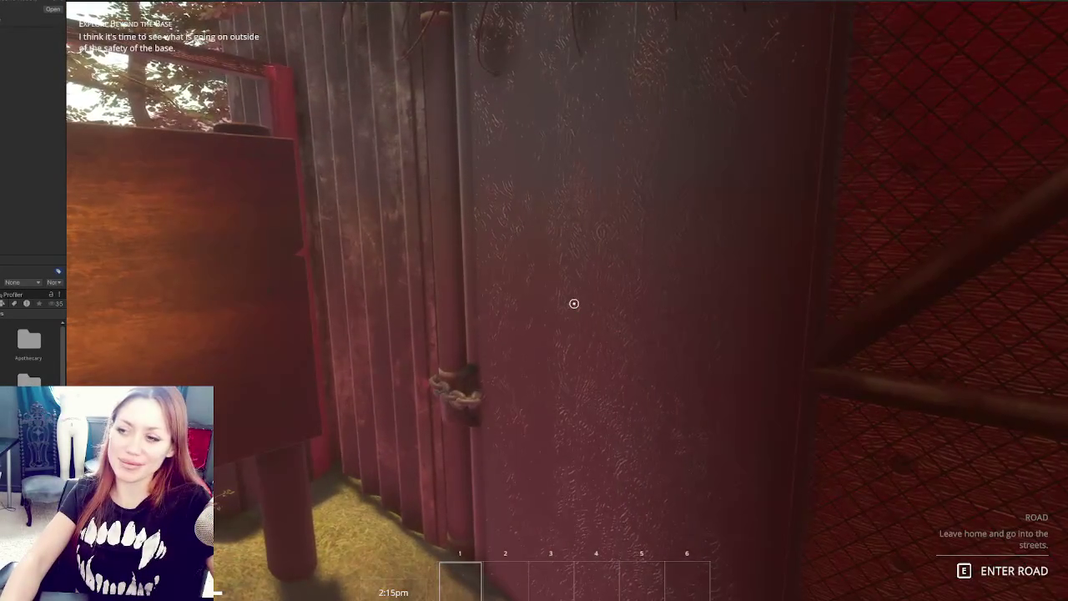
{"action": "key", "text": "e"}
{"action": "key", "text": "e"}
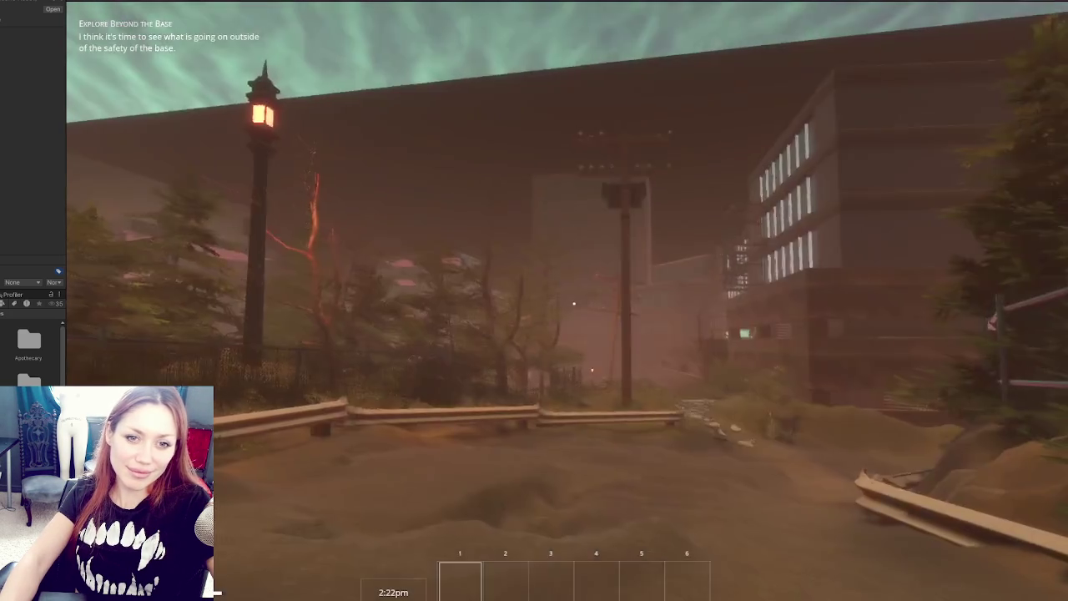
{"action": "key", "text": "w"}
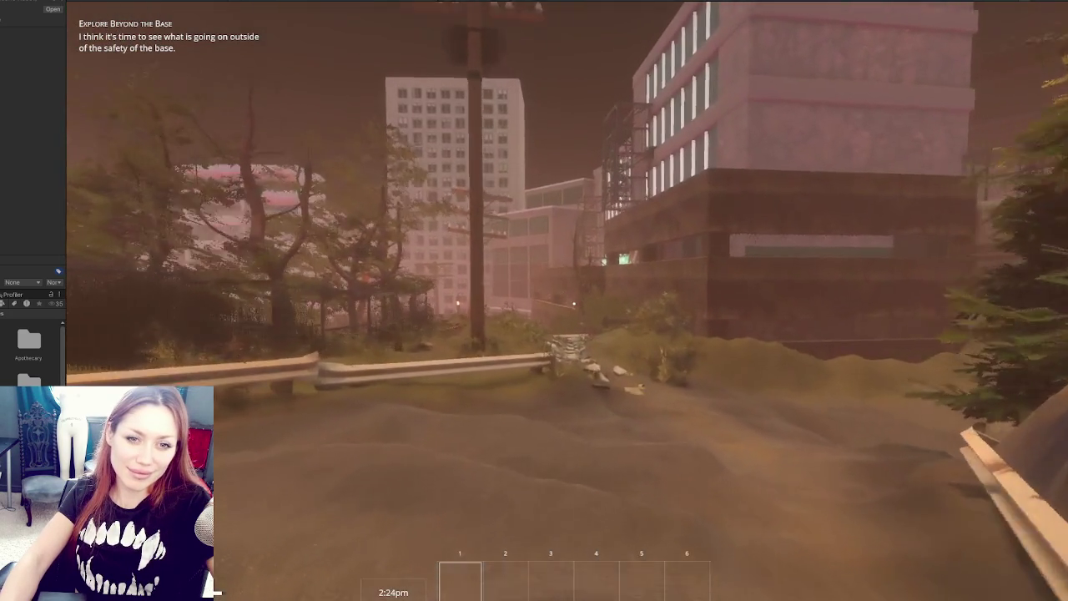
Walk down the road and along the checkered path to the Apothecary shed door
{"action": "key", "text": "w"}
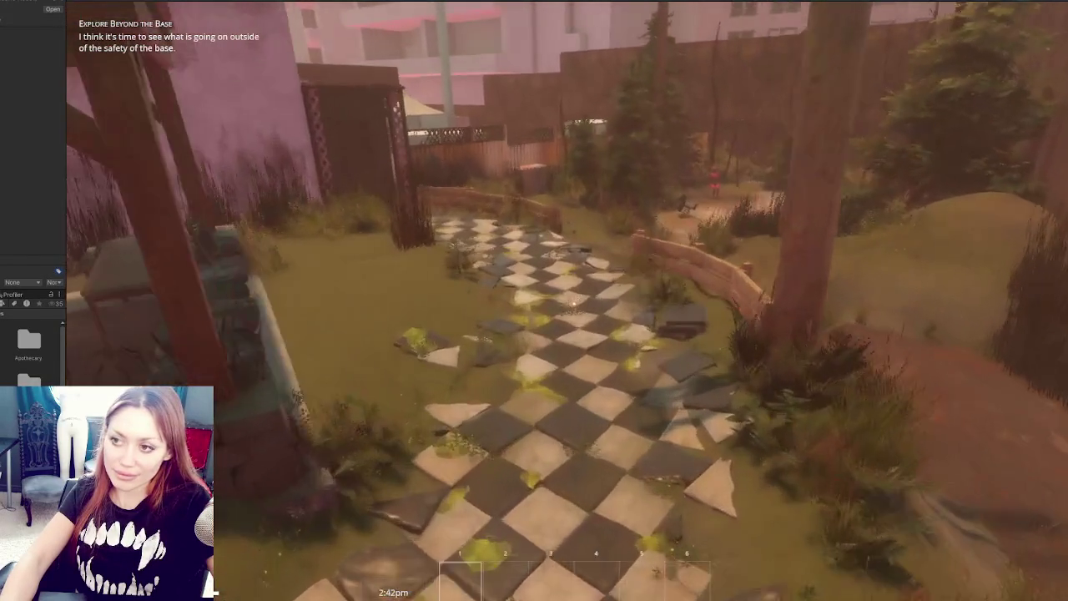
{"action": "key", "text": "w"}
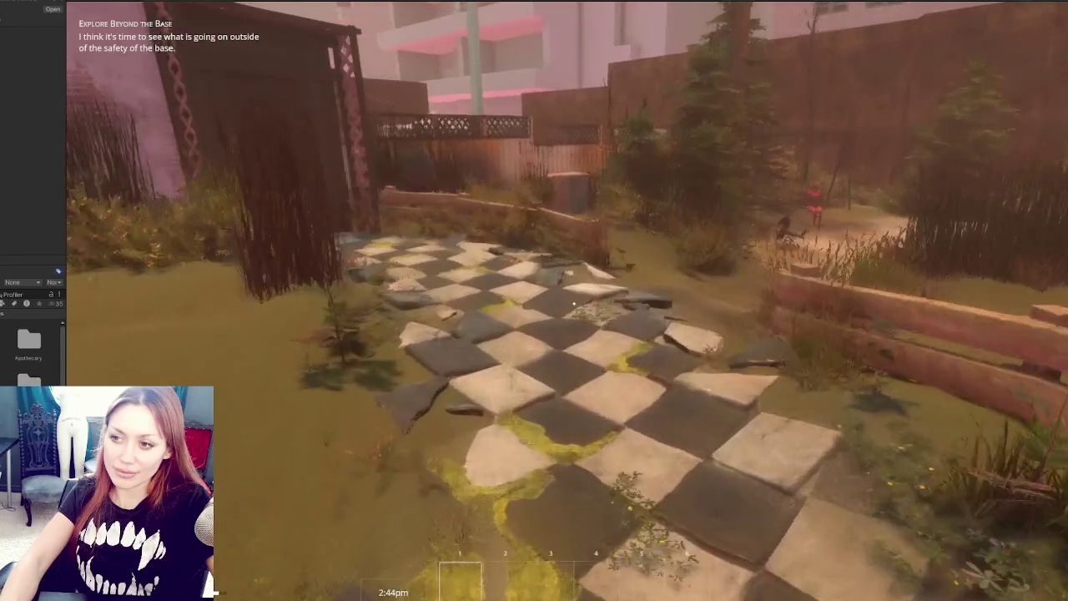
{"action": "key", "text": "w"}
{"action": "key", "text": "w"}
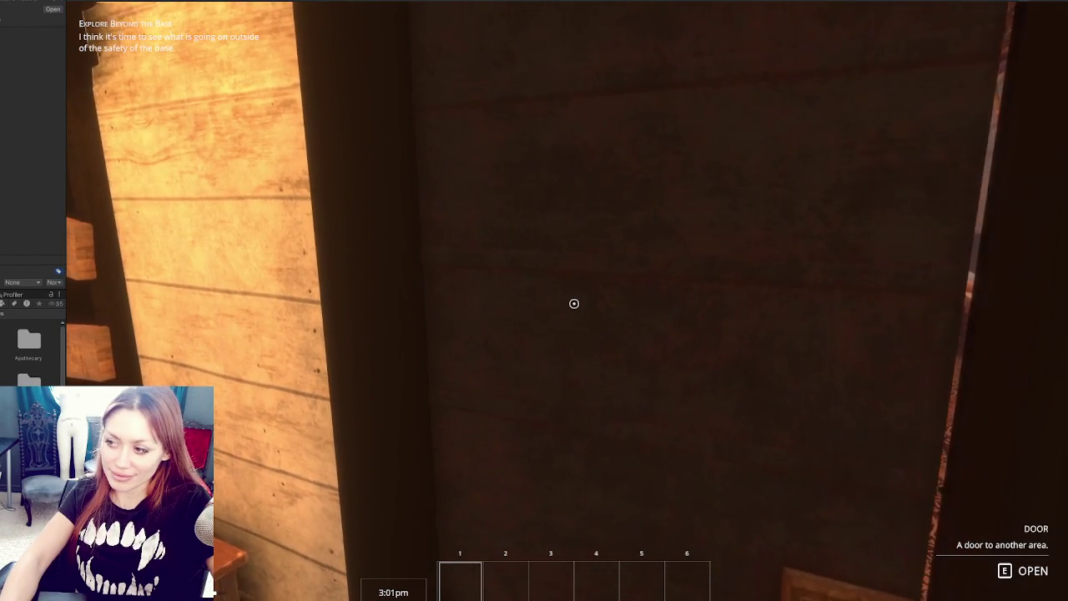
Open the Apothecary porch door and the balcony door, then pause and stop play mode
{"action": "key", "text": "e"}
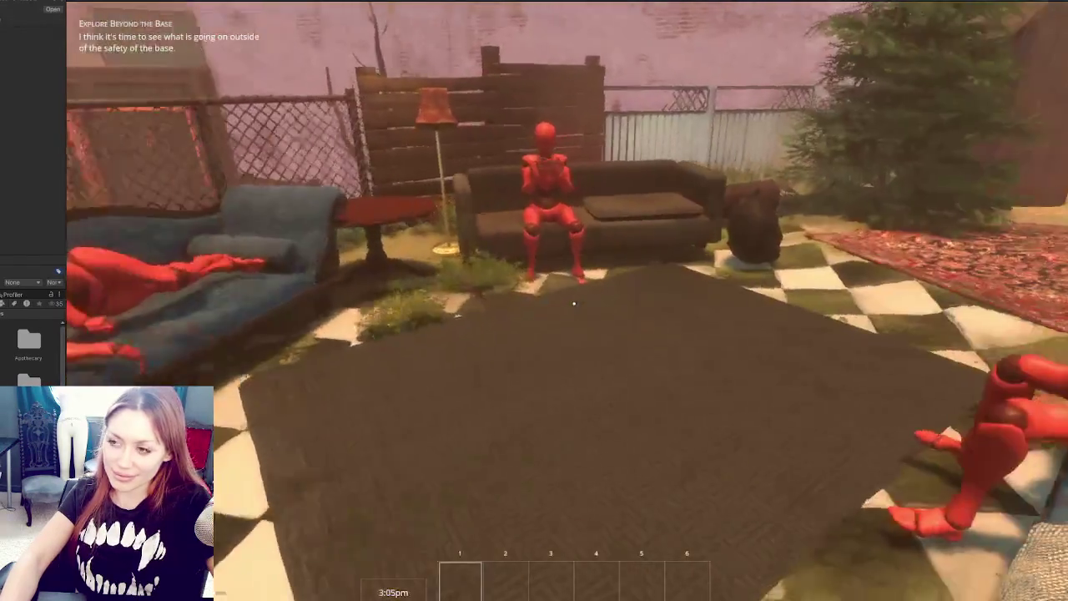
{"action": "key", "text": "w"}
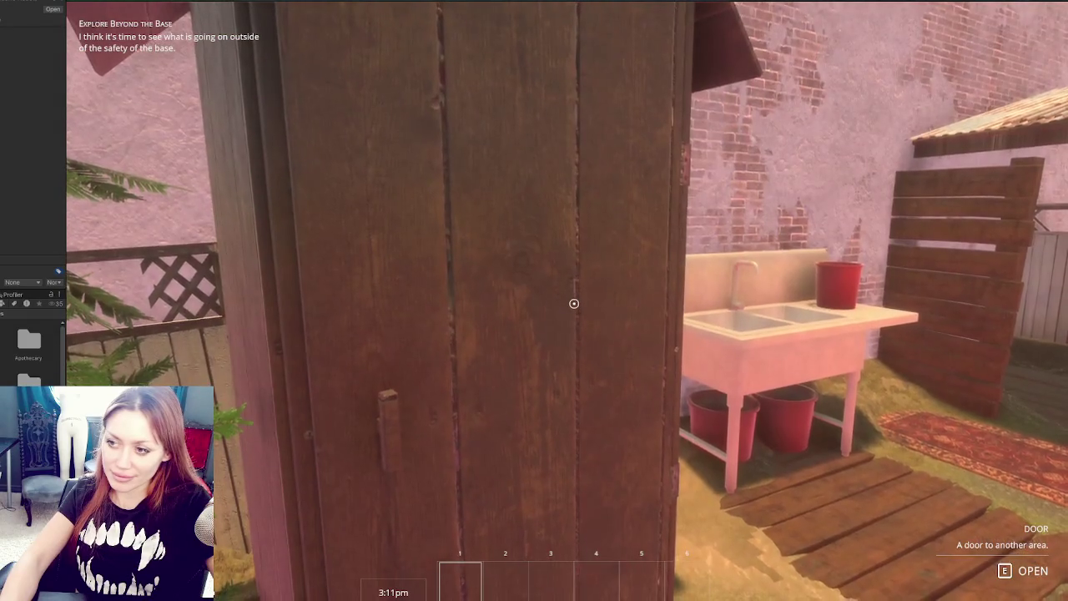
{"action": "key", "text": "w"}
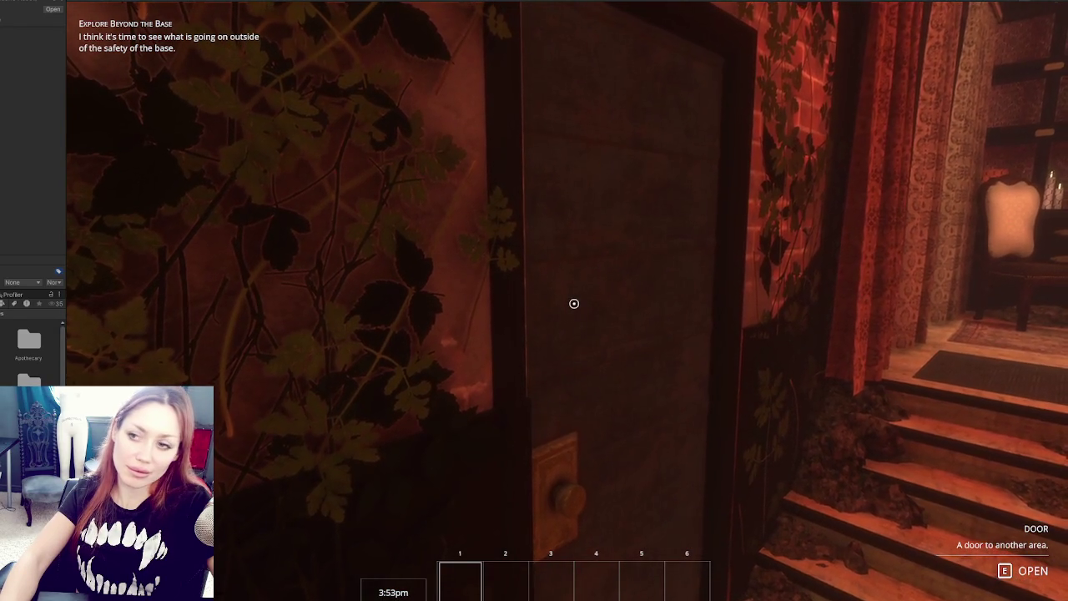
{"action": "key", "text": "e"}
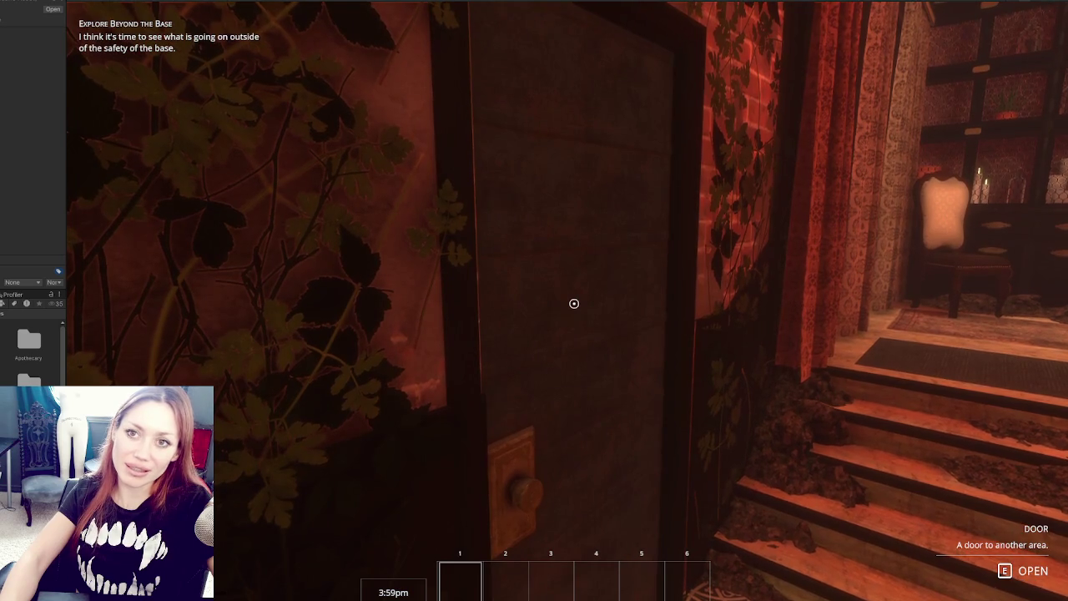
{"action": "key", "text": "Tab"}
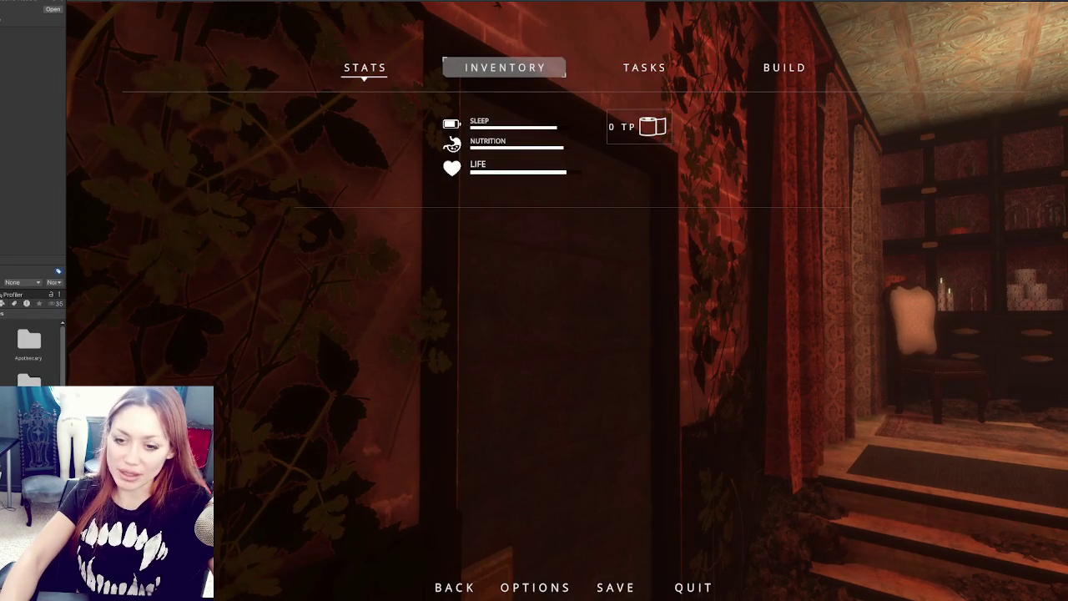
{"action": "key", "text": "ctrl+p"}
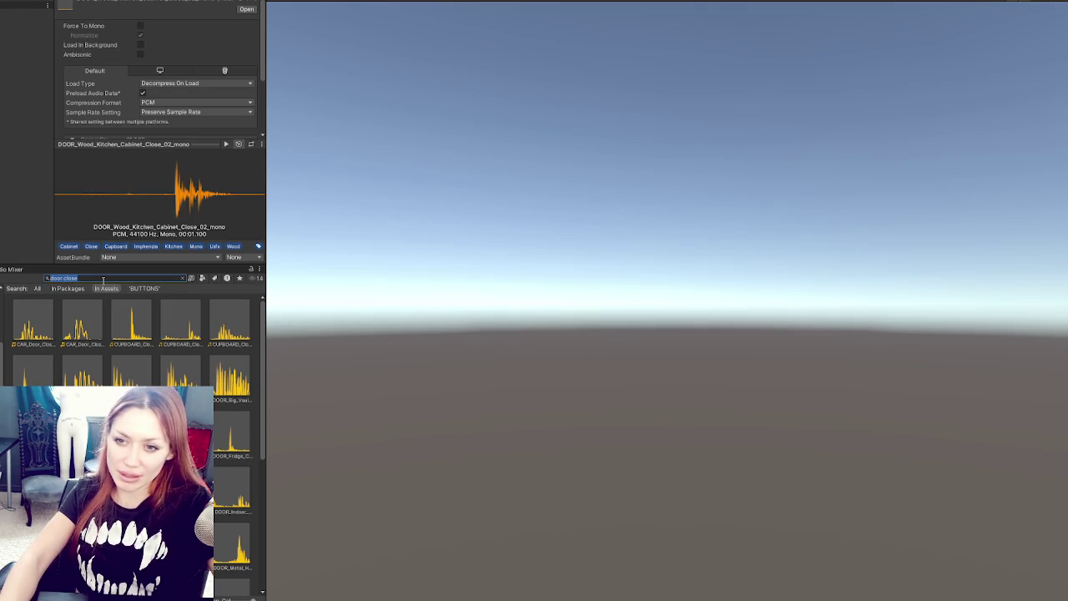
Audition the Wood and Bedroom door-close clips and pick DOOR_Wood_Bedroom_Close_02_mono
{"action": "scroll", "coordinate": [220, 440], "scroll_direction": "down", "scroll_amount": 2}
{"action": "key", "text": "Down"}
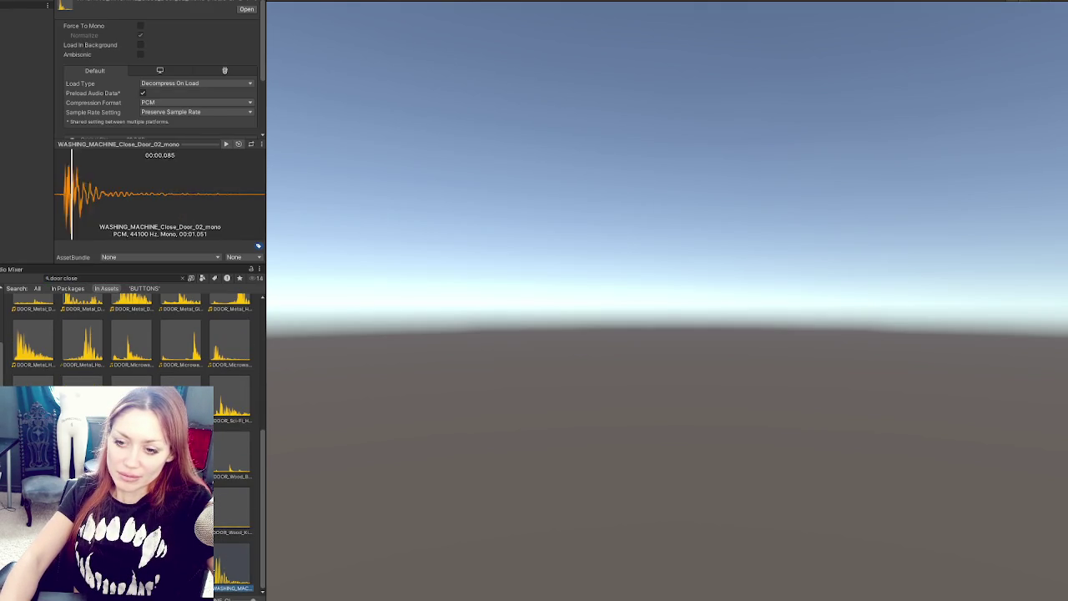
{"action": "key", "text": "Left"}
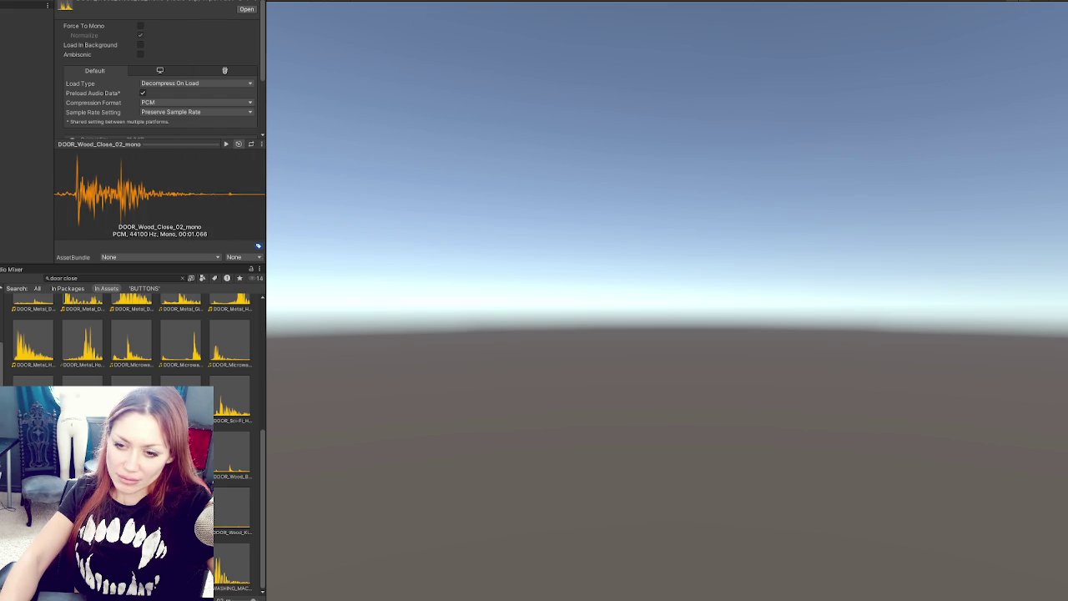
{"action": "key", "text": "Left"}
{"action": "key", "text": "Left"}
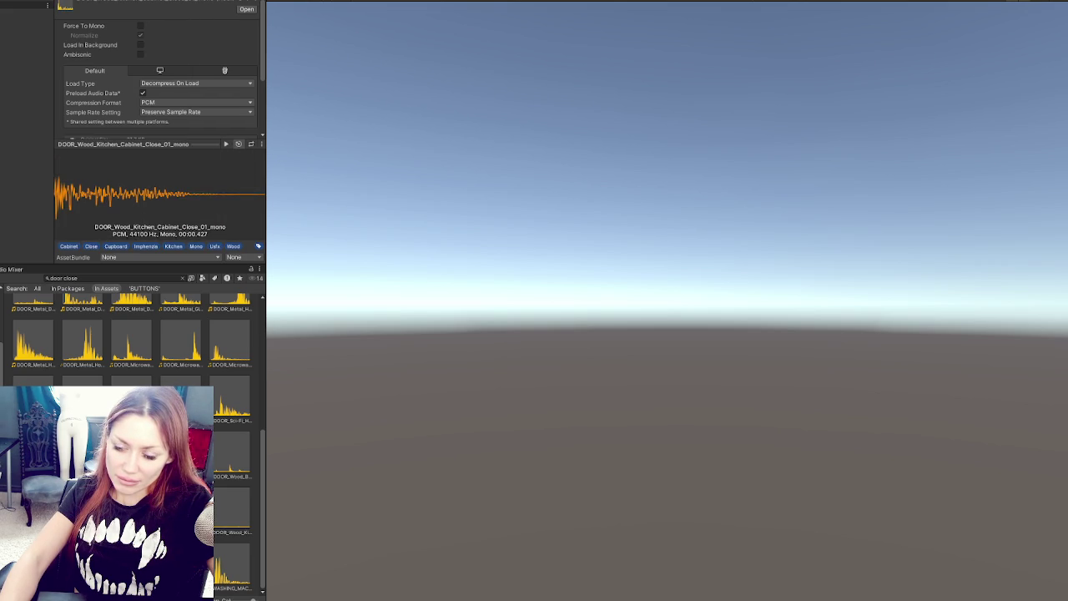
{"action": "key", "text": "Left"}
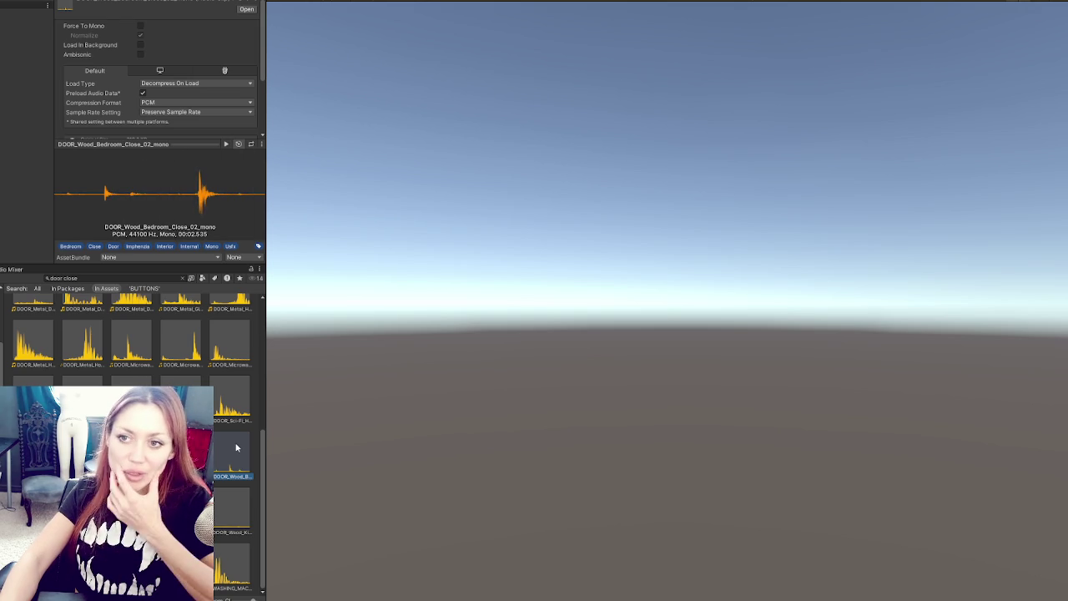
{"action": "key", "text": "Left"}
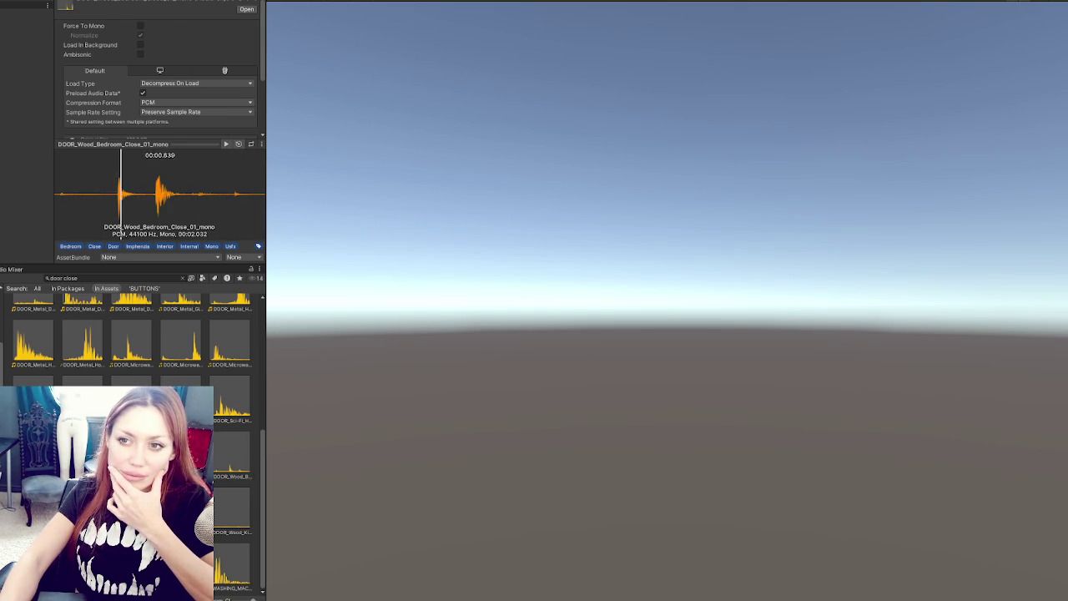
{"action": "left_click", "coordinate": [239, 463]}
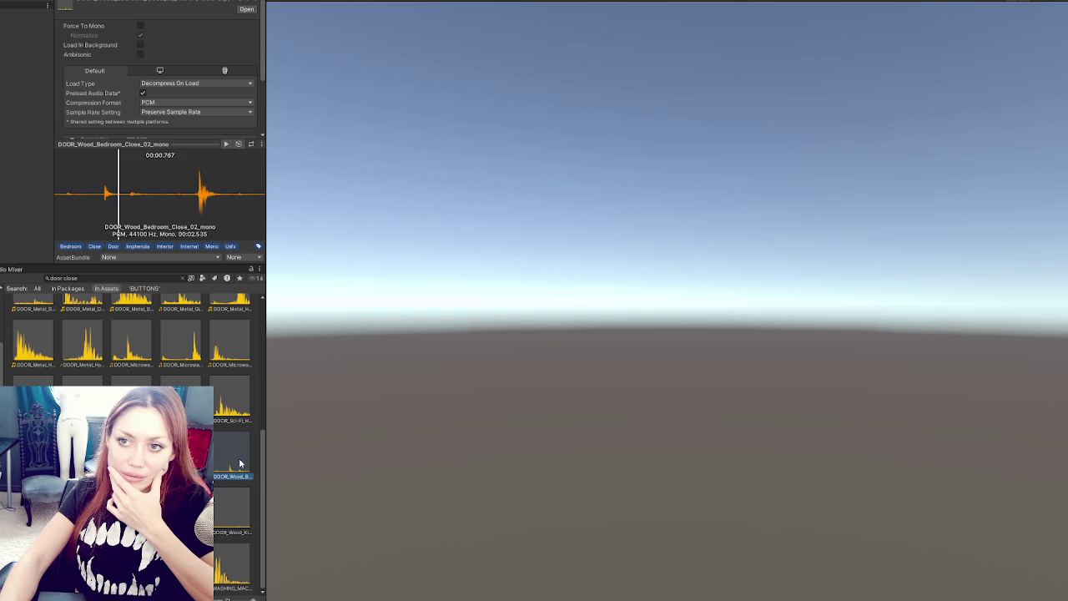
{"action": "right_click", "coordinate": [239, 463]}
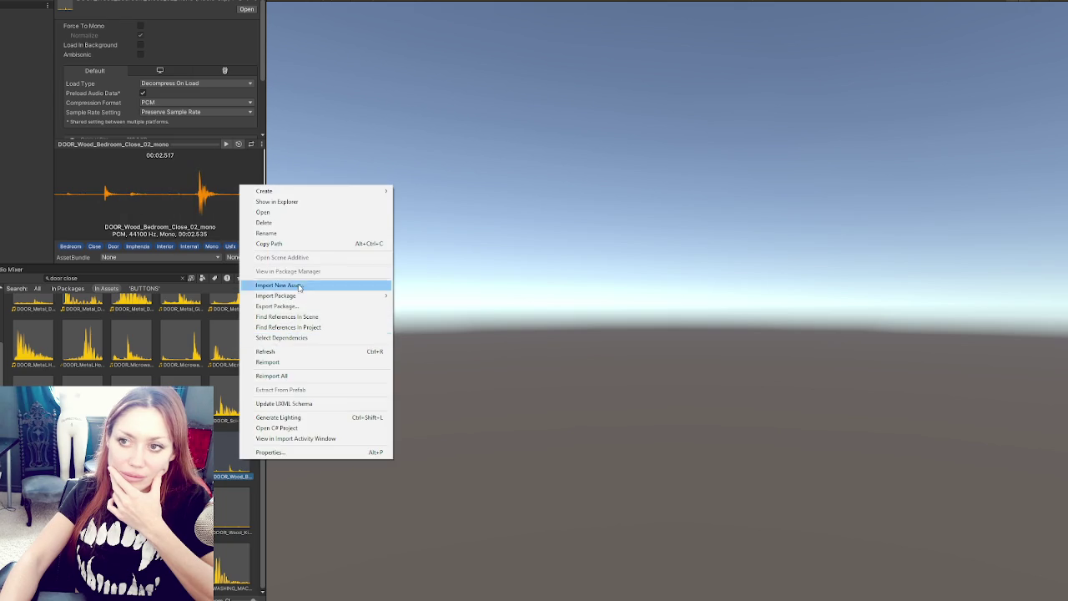
Load DOOR_Wood_Bedroom_Close_02_mono into Audacity, trim its leading silence and tail, and play it
{"action": "left_click", "coordinate": [317, 214]}
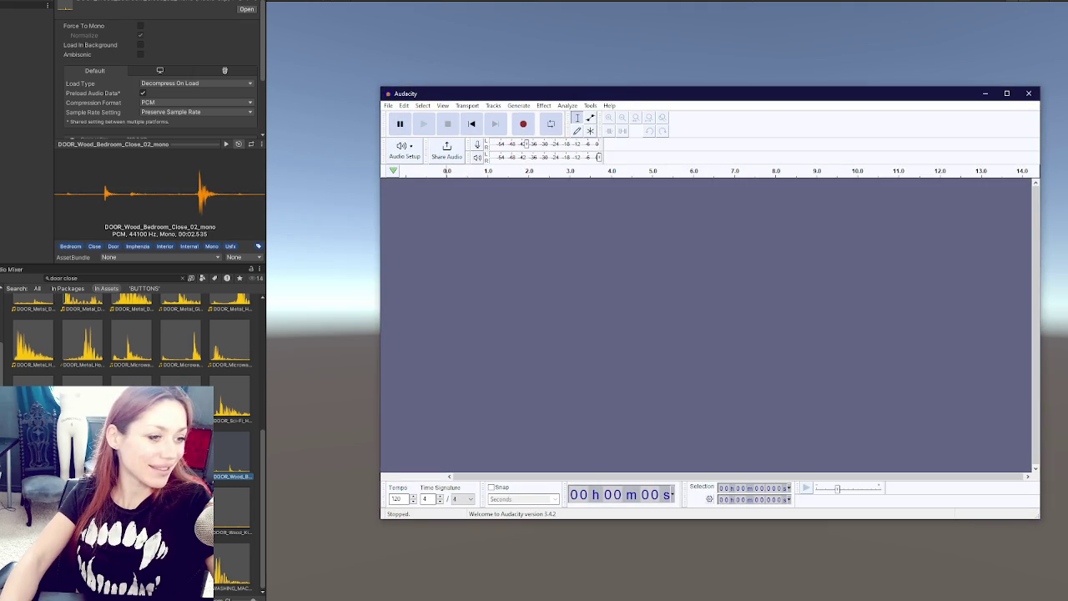
{"action": "left_click_drag", "start_coordinate": [232, 459], "coordinate": [435, 277]}
{"action": "left_click_drag", "start_coordinate": [581, 225], "coordinate": [445, 226]}
{"action": "key", "text": "Delete"}
{"action": "left_click_drag", "start_coordinate": [923, 220], "coordinate": [562, 219]}
{"action": "key", "text": "Delete"}
{"action": "left_click", "coordinate": [424, 123]}
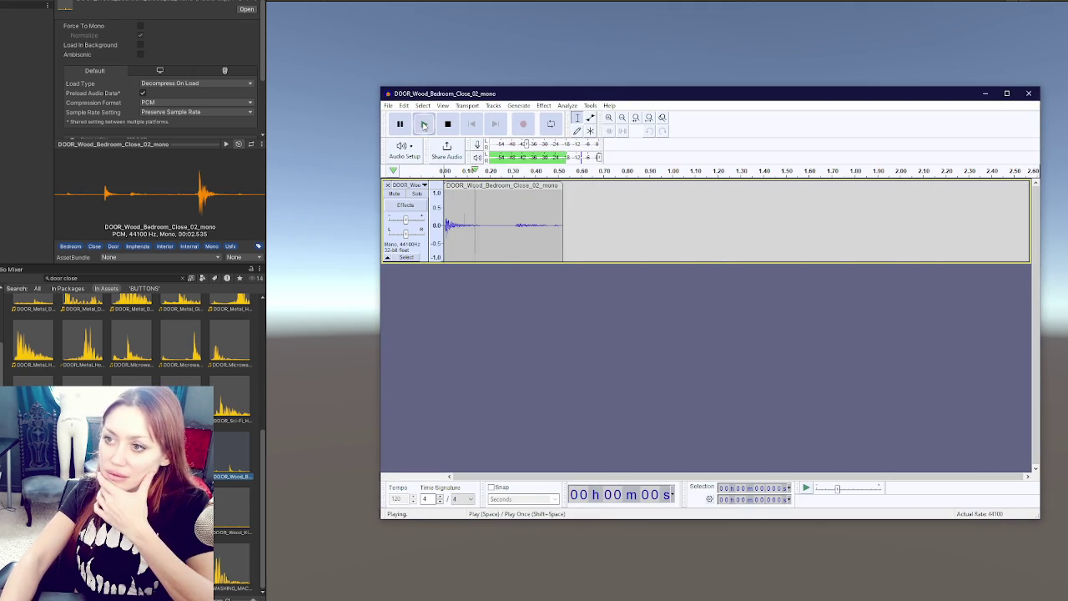
Export the trimmed audio as 'standard_door'
{"action": "left_click", "coordinate": [388, 105]}
{"action": "left_click", "coordinate": [422, 174]}
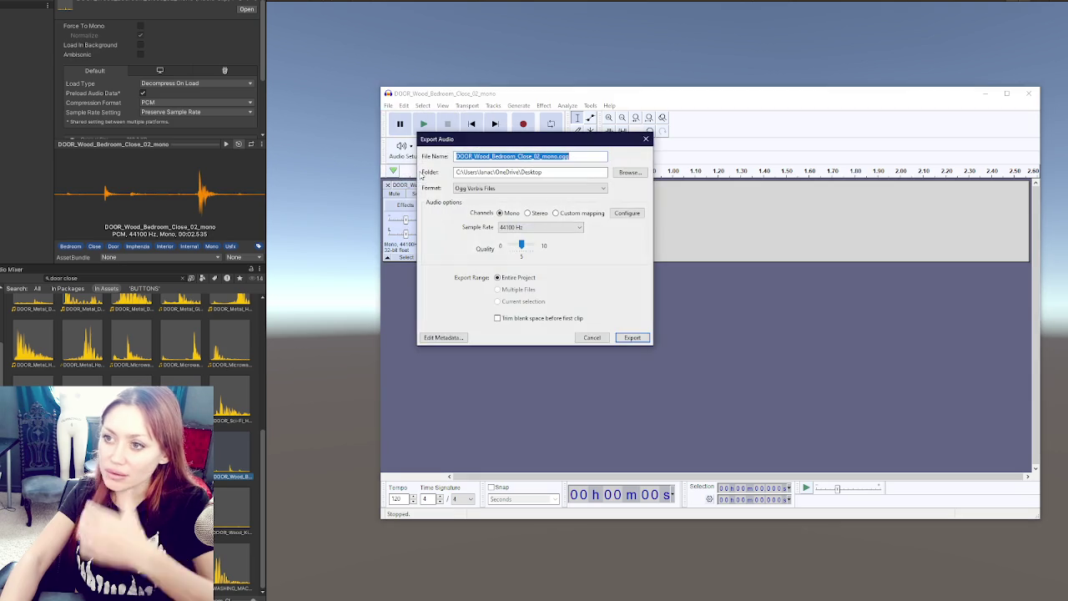
{"action": "type", "text": "standard"}
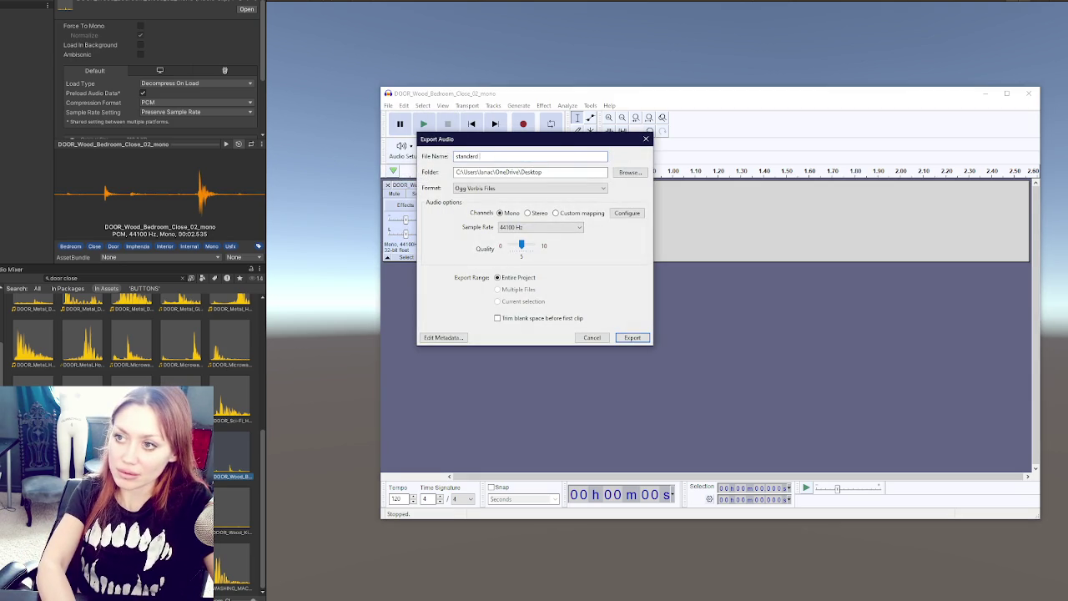
{"action": "type", "text": "_door"}
{"action": "key", "text": "Return"}
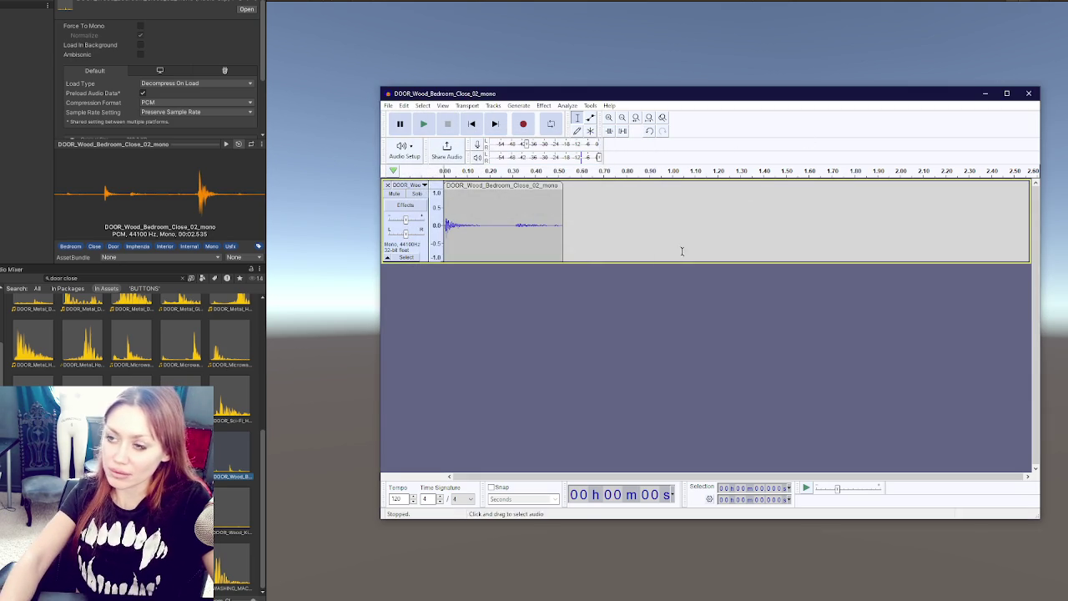
Cut the first 1.124 s, fade out the sound's end, and play it back
{"action": "left_click_drag", "start_coordinate": [923, 234], "coordinate": [558, 254]}
{"action": "left_click_drag", "start_coordinate": [701, 225], "coordinate": [442, 225]}
{"action": "key", "text": "Delete"}
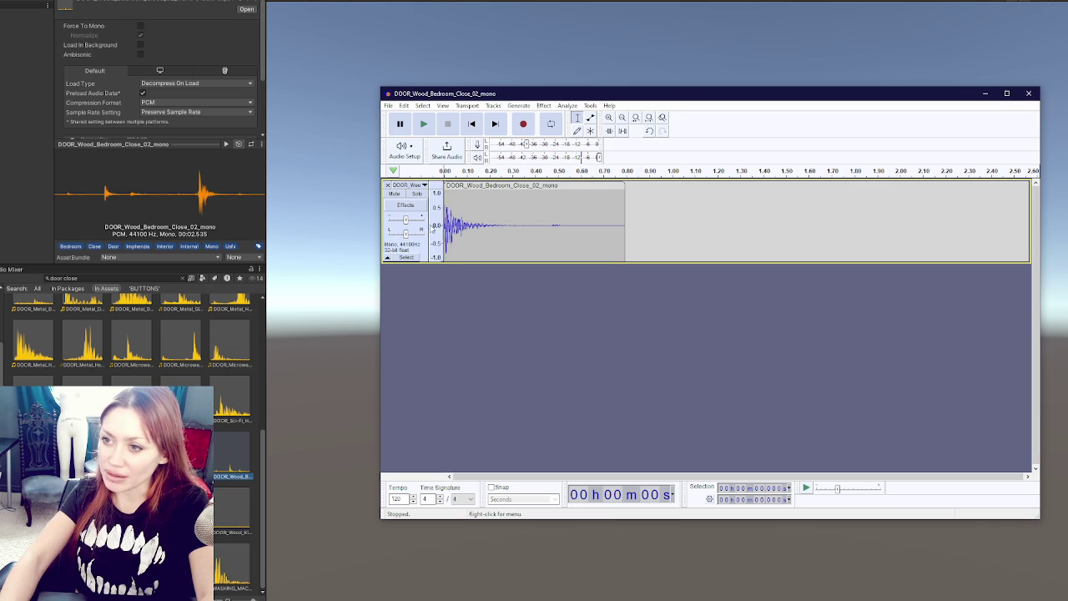
{"action": "left_click_drag", "start_coordinate": [666, 220], "coordinate": [564, 238]}
{"action": "left_click", "coordinate": [544, 105]}
{"action": "mouse_move", "coordinate": [601, 169]}
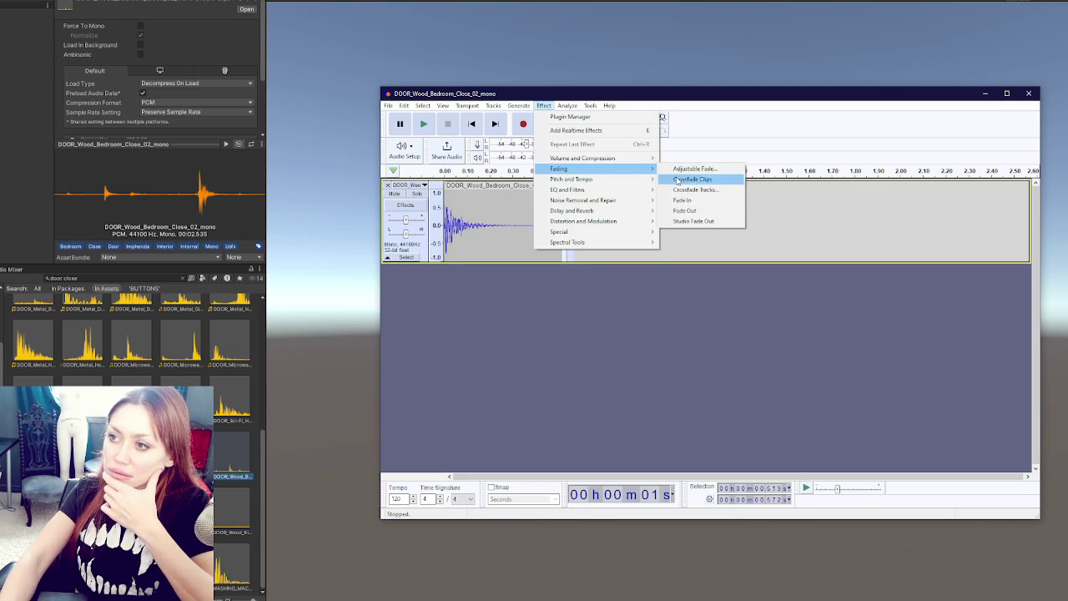
{"action": "left_click", "coordinate": [714, 210]}
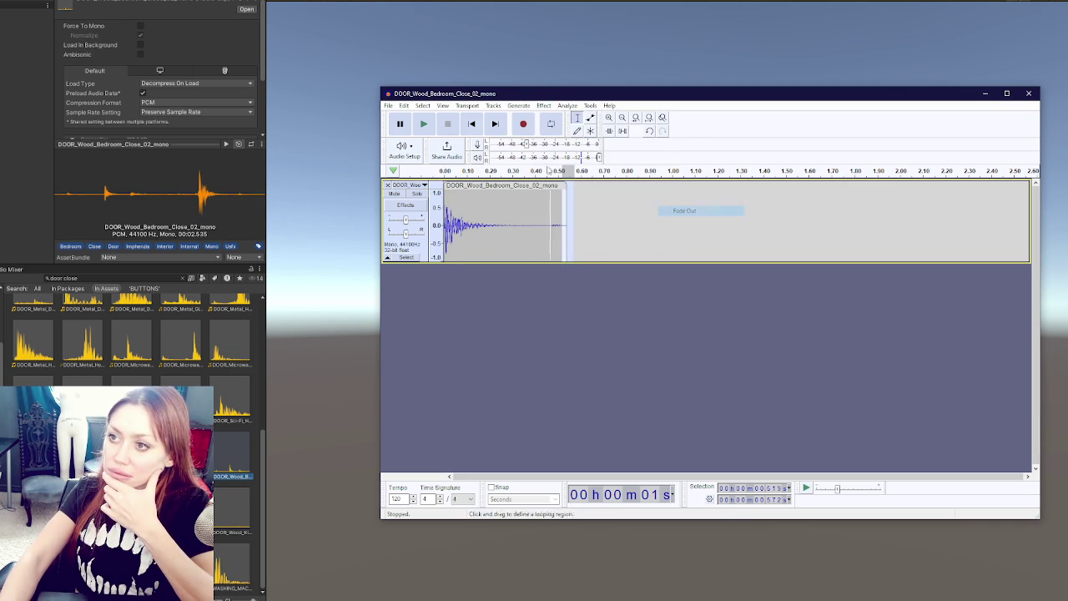
{"action": "left_click", "coordinate": [424, 124]}
Export the edited clip as 'door_close'
{"action": "left_click", "coordinate": [389, 105]}
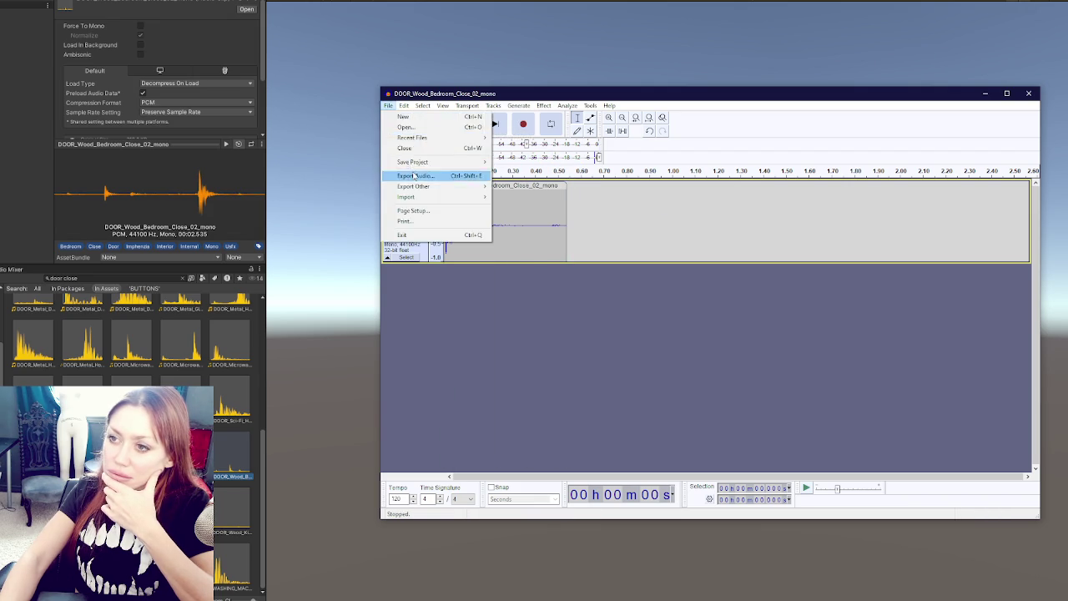
{"action": "left_click", "coordinate": [413, 174]}
{"action": "type", "text": "door_close"}
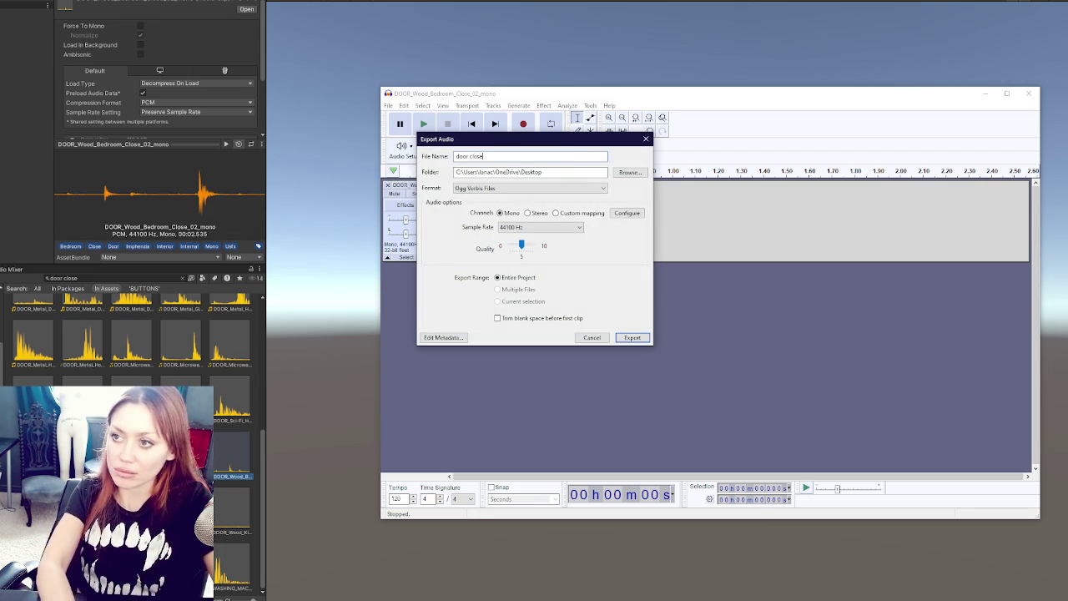
{"action": "key", "text": "Return"}
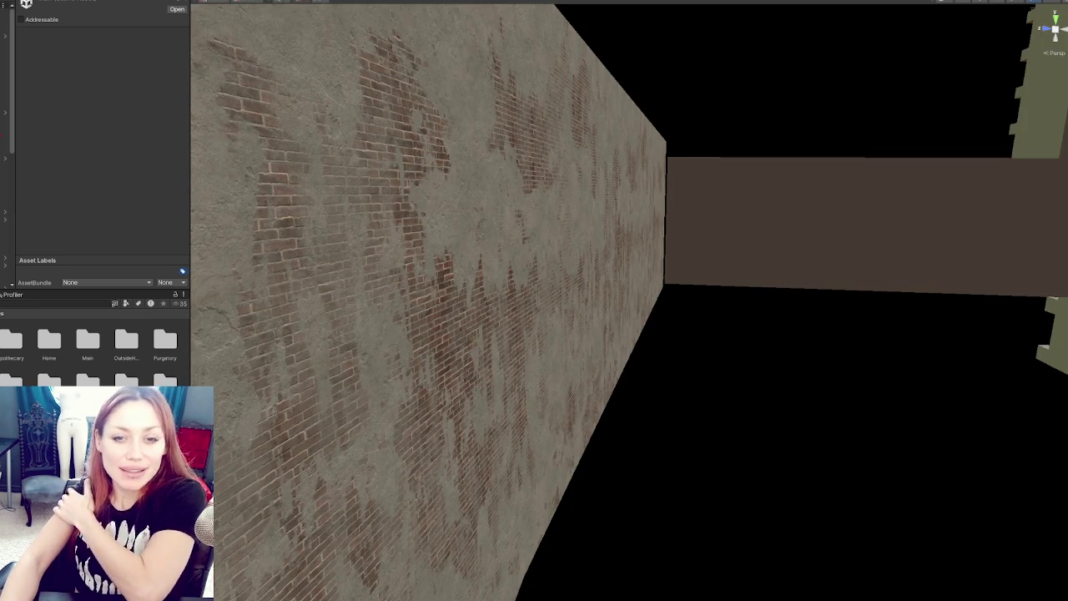
Put the door close clip into CONTROLS' Standard Door Shut Sounds Element 0
{"action": "left_click_drag", "start_coordinate": [189, 201], "coordinate": [349, 201]}
{"action": "left_click", "coordinate": [42, 14]}
{"action": "scroll", "coordinate": [174, 120], "scroll_direction": "down", "scroll_amount": 8}
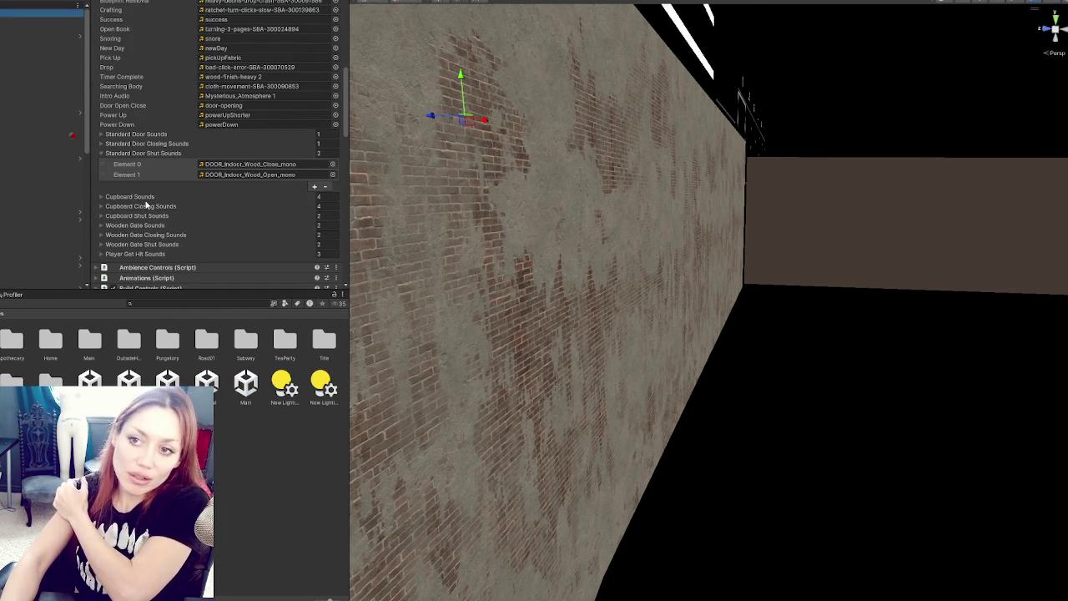
{"action": "left_click", "coordinate": [225, 165]}
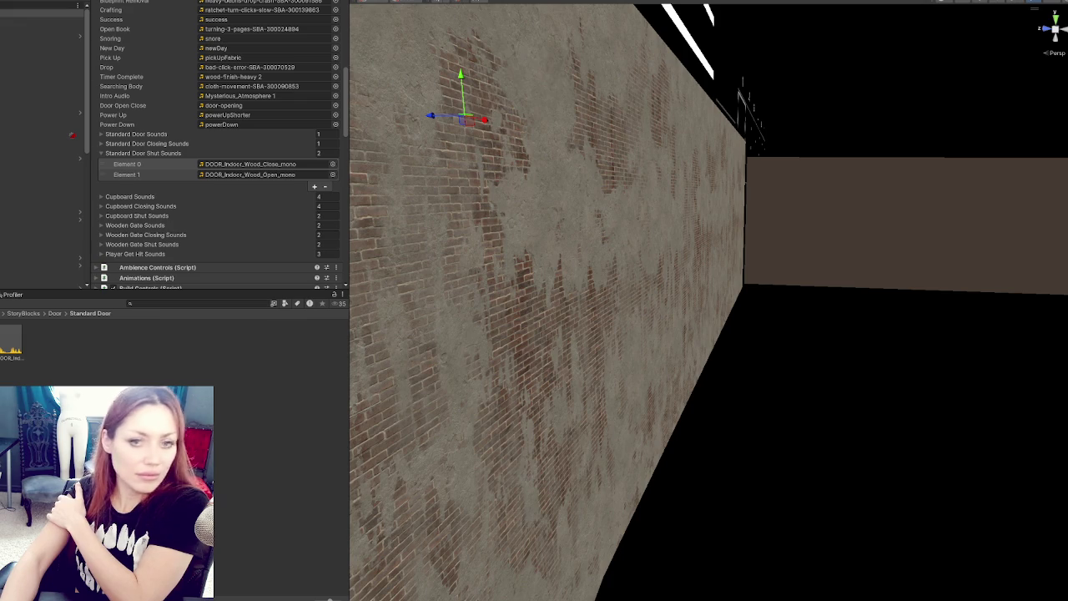
{"action": "left_click_drag", "start_coordinate": [125, 417], "coordinate": [158, 344]}
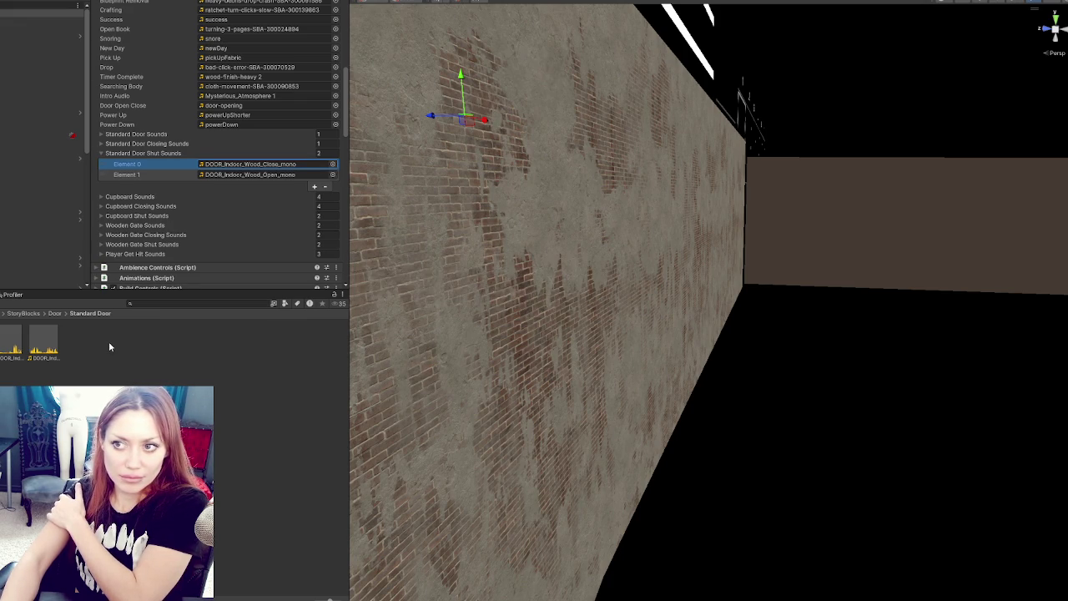
{"action": "mouse_move", "coordinate": [25, 334]}
{"action": "left_mouse_down"}
{"action": "mouse_move", "coordinate": [134, 267]}
{"action": "mouse_move", "coordinate": [253, 166]}
{"action": "left_mouse_up"}
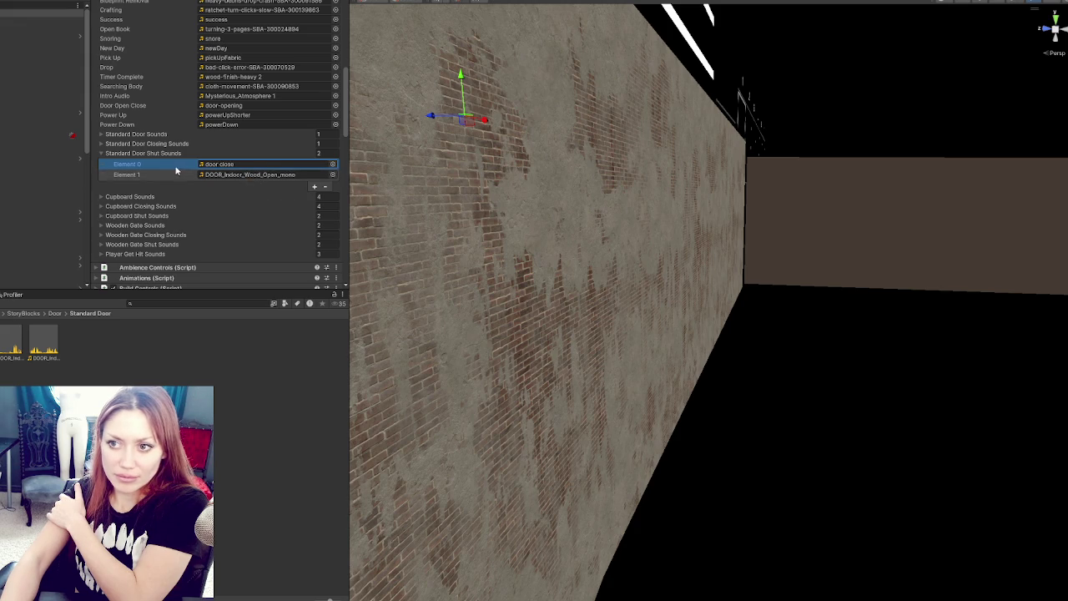
Remove the leftover second shut sound and assign standard door open to Standard Door Sounds
{"action": "left_click", "coordinate": [175, 174]}
{"action": "left_click", "coordinate": [326, 187]}
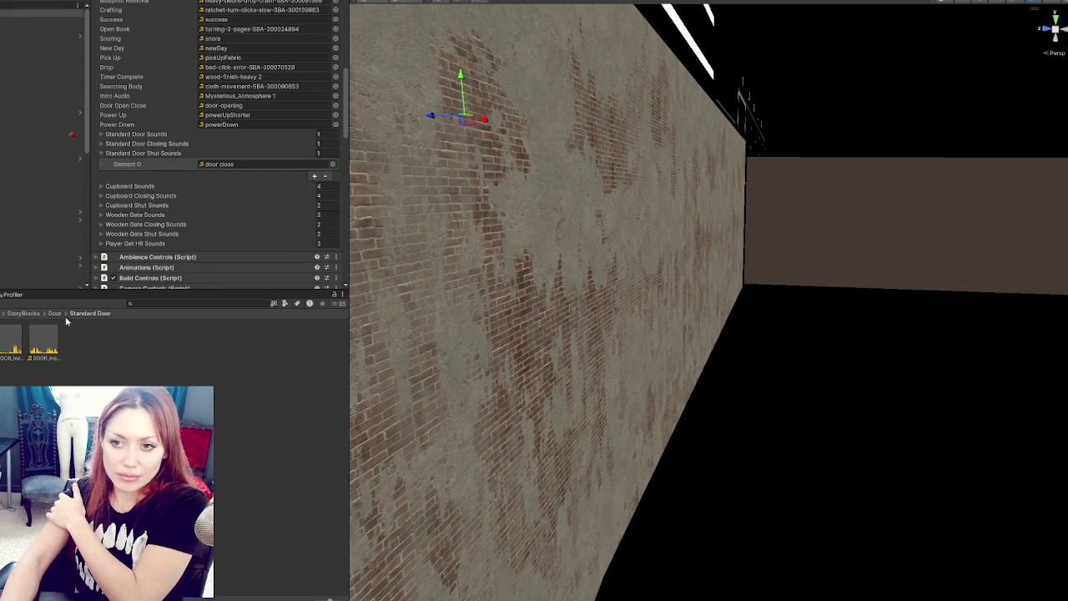
{"action": "left_click_drag", "start_coordinate": [223, 361], "coordinate": [167, 136]}
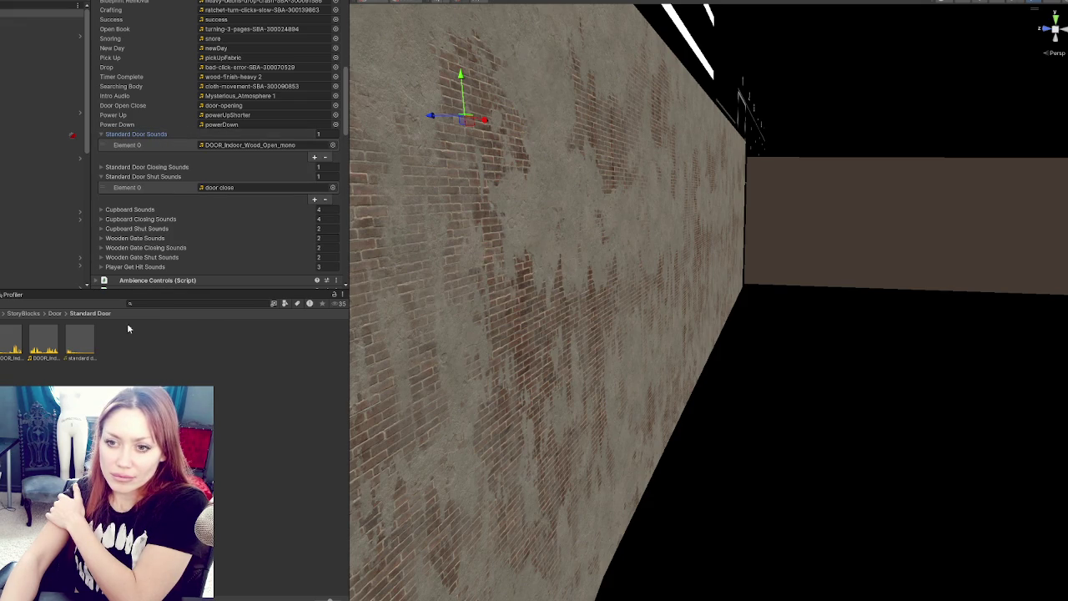
{"action": "left_click_drag", "start_coordinate": [85, 340], "coordinate": [232, 149]}
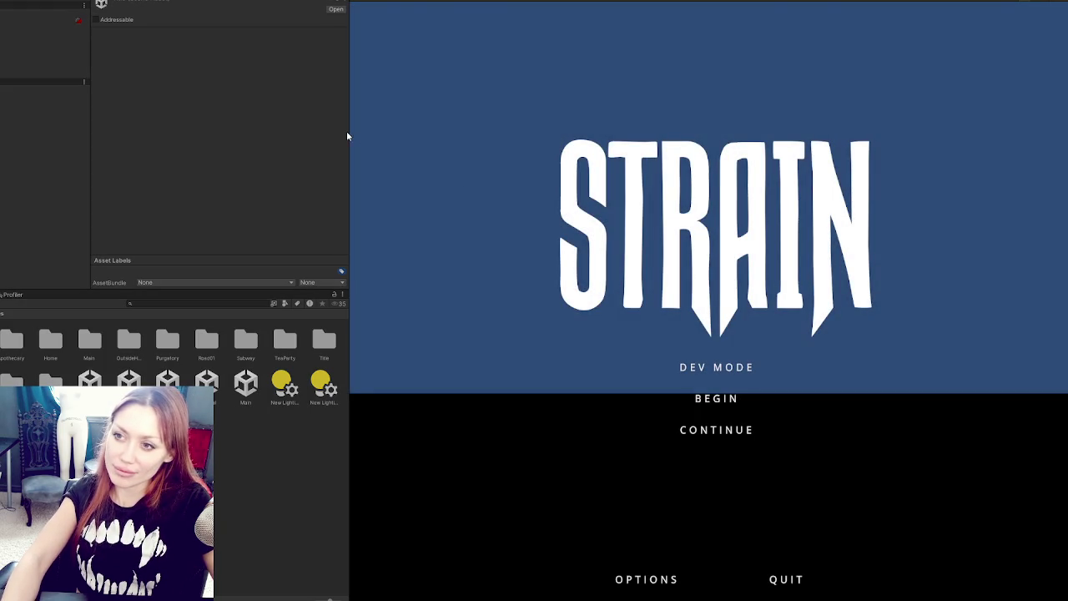
Continue the saved game, walk to the Apothecary door, open and shut it twice, then stop play mode
{"action": "left_click_drag", "start_coordinate": [349, 131], "coordinate": [70, 133]}
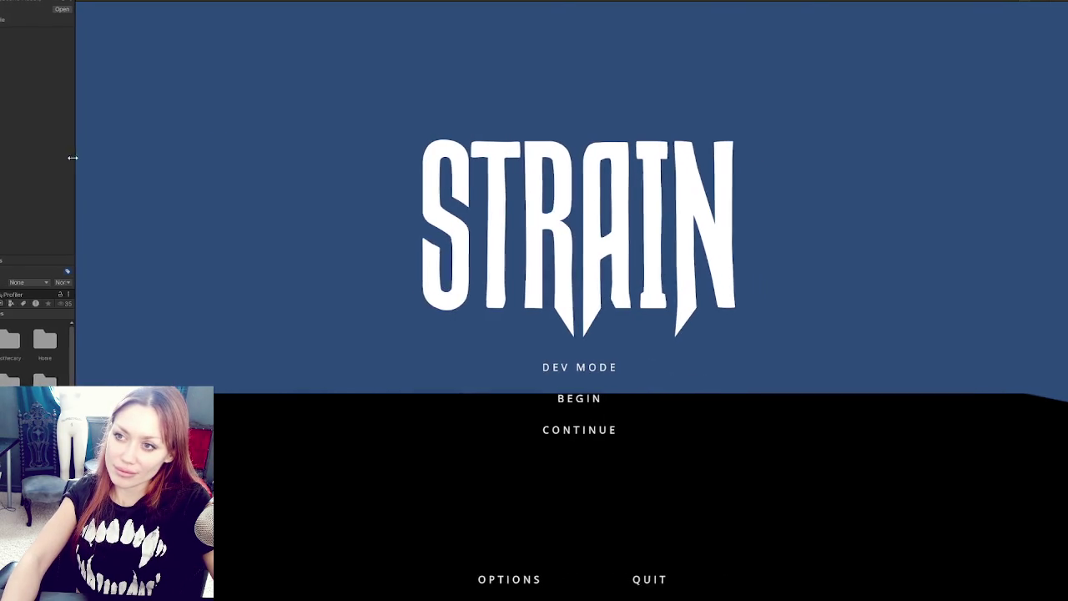
{"action": "left_click", "coordinate": [579, 439]}
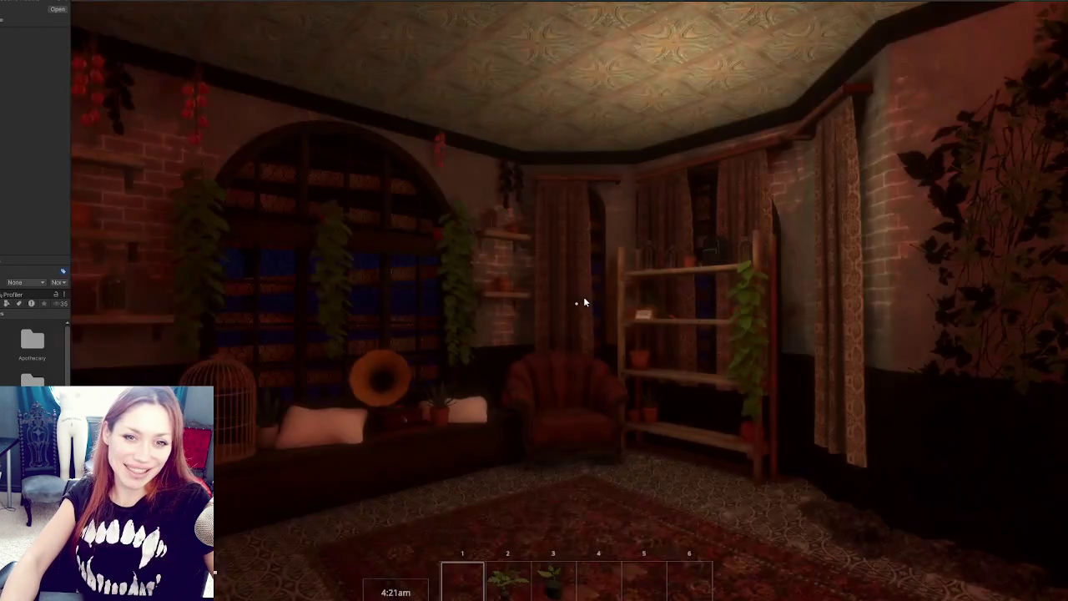
{"action": "left_click", "coordinate": [600, 215]}
{"action": "key", "text": "w"}
{"action": "key", "text": "e"}
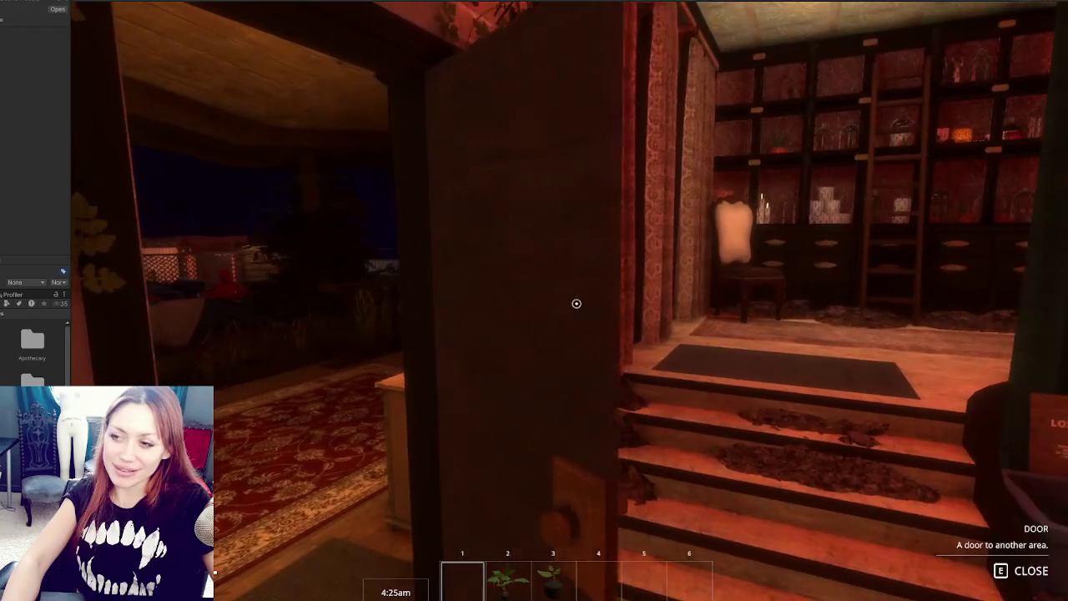
{"action": "key", "text": "e"}
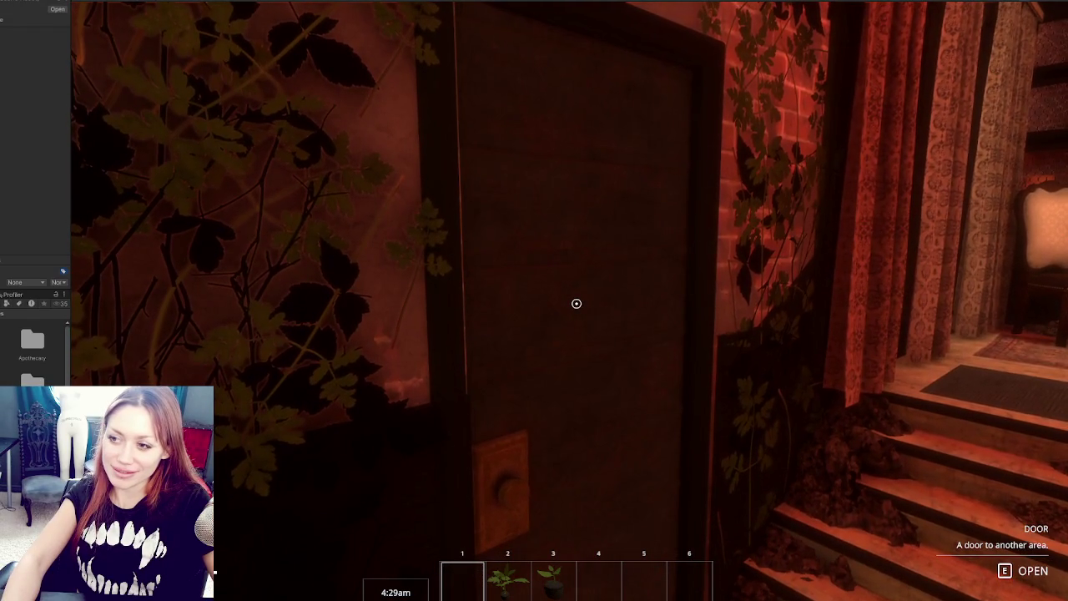
{"action": "key", "text": "e"}
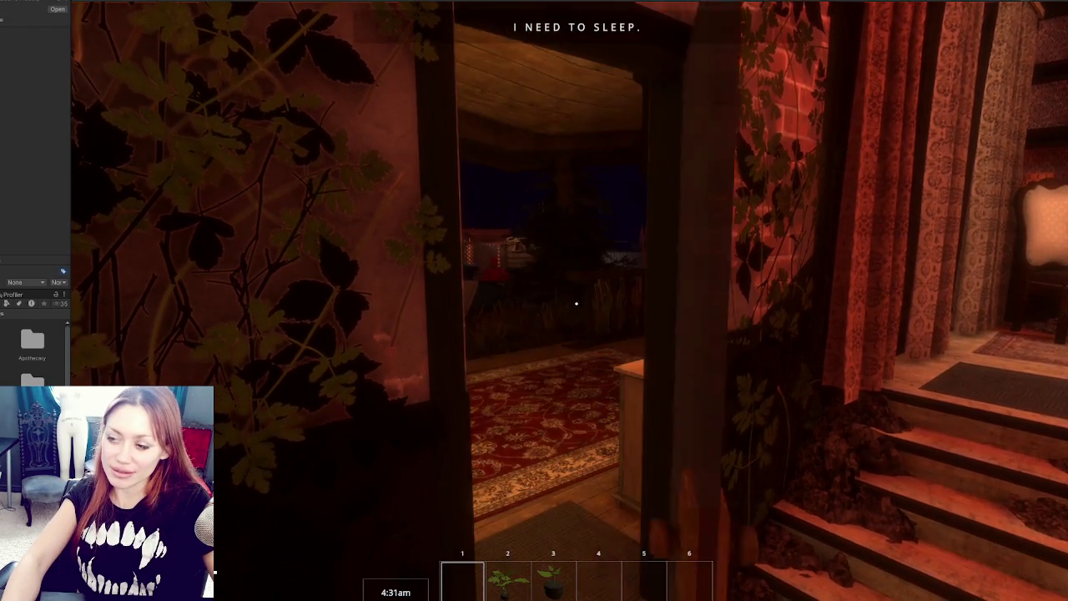
{"action": "key", "text": "e"}
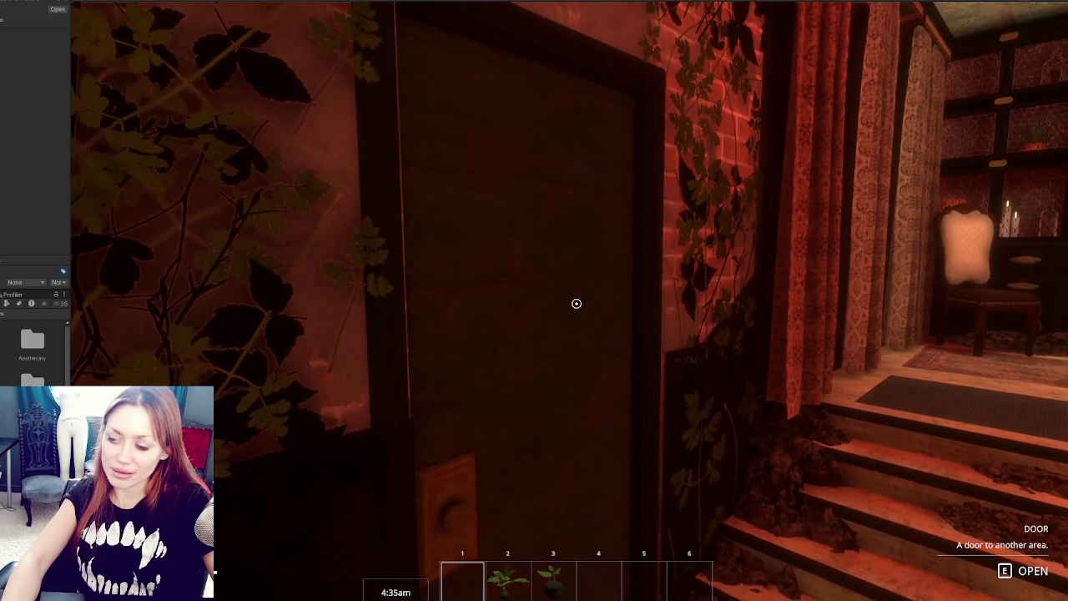
{"action": "key", "text": "Escape"}
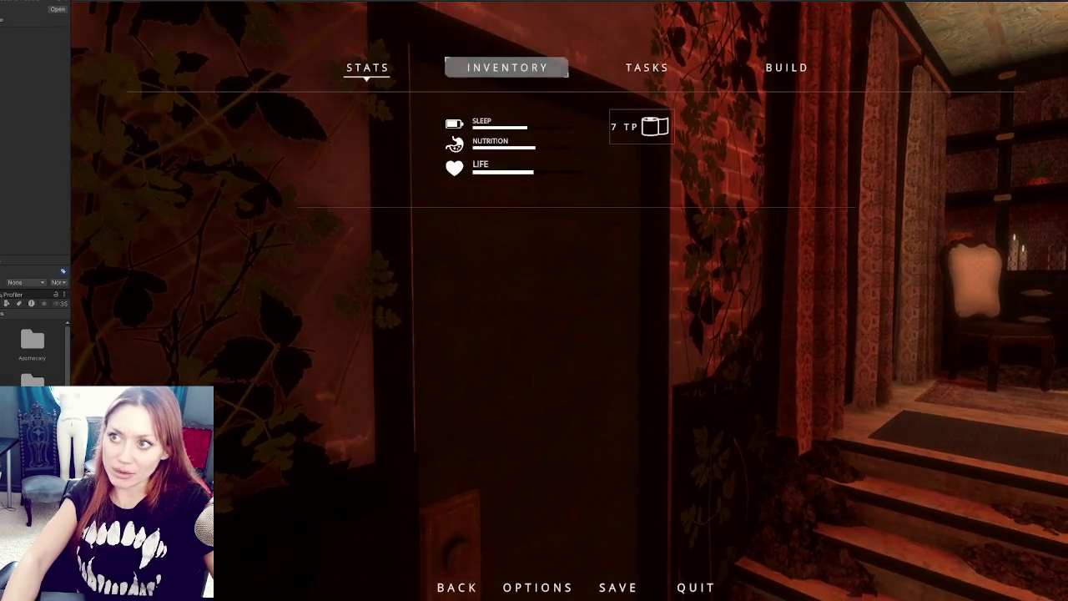
{"action": "key", "text": "ctrl+p"}
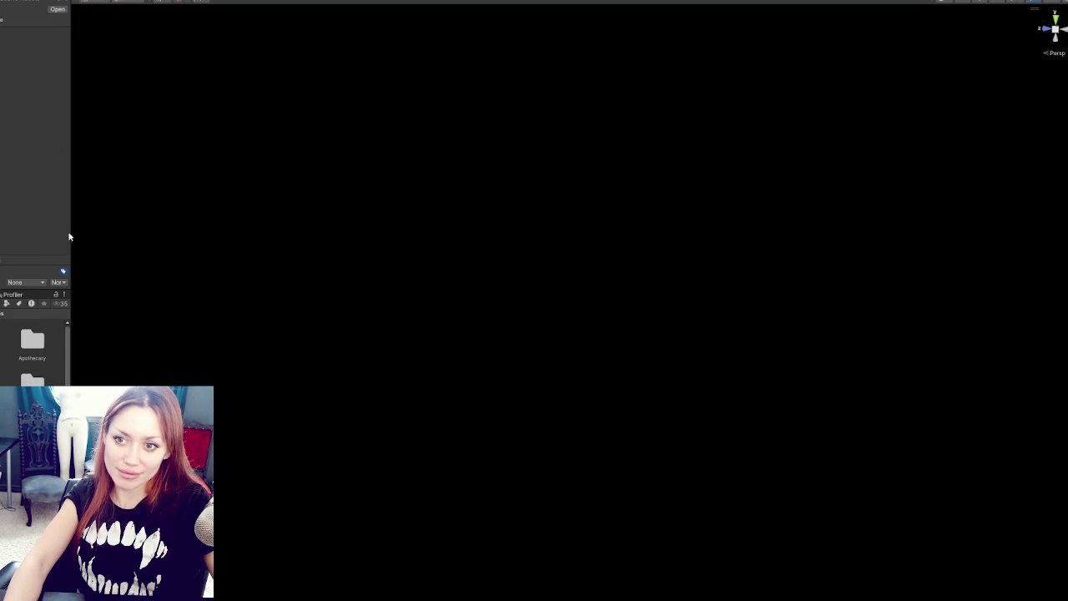
Widen the left panels and search the project assets with the t:material filter
{"action": "left_click_drag", "start_coordinate": [67, 237], "coordinate": [188, 238]}
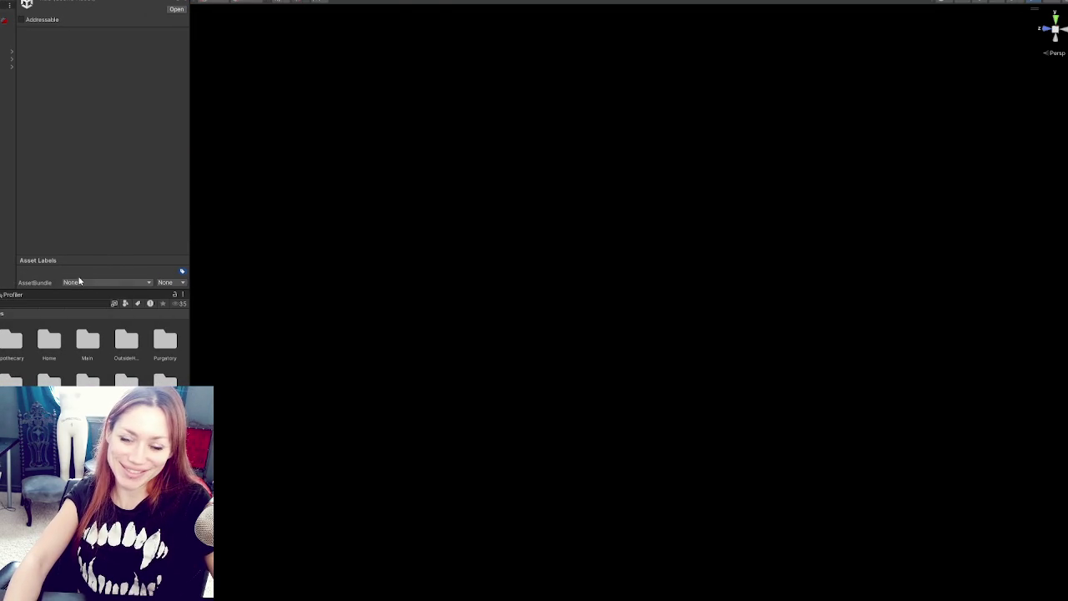
{"action": "left_click", "coordinate": [50, 302]}
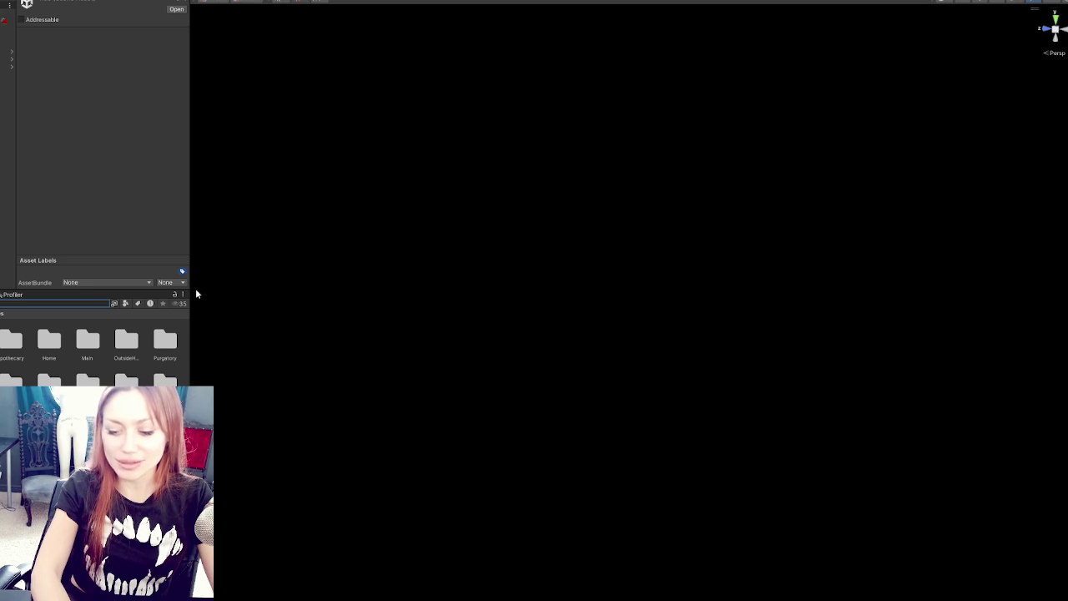
{"action": "type", "text": "t:material"}
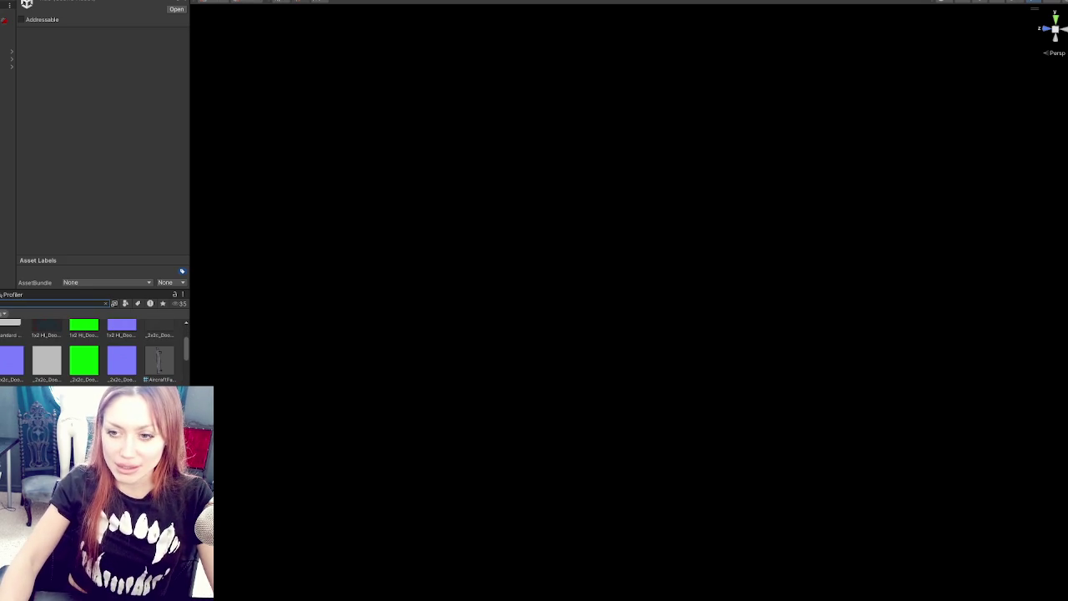
{"action": "left_click", "coordinate": [126, 303]}
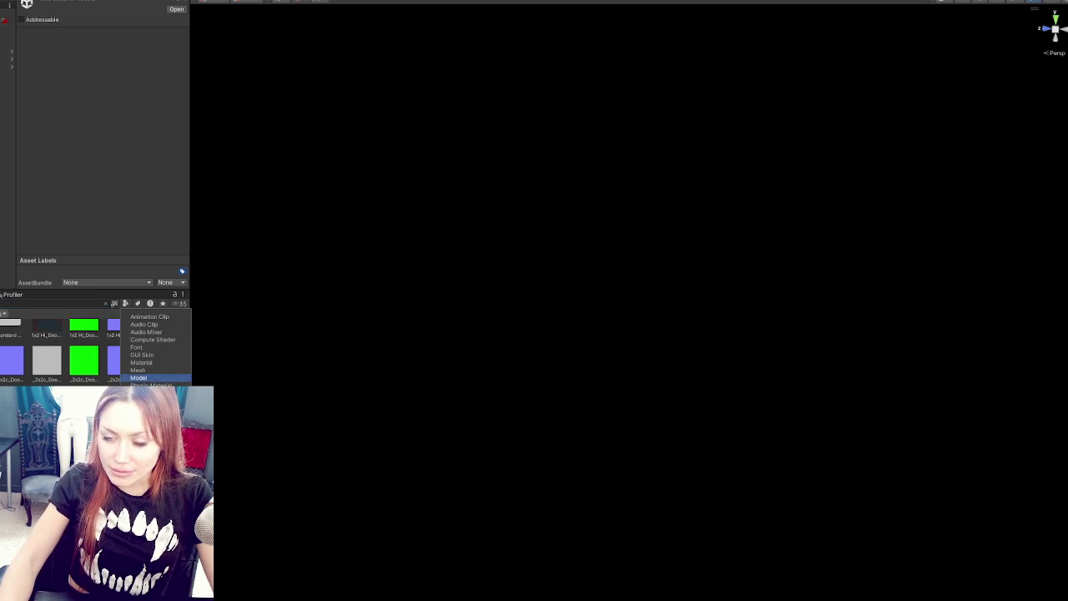
{"action": "key", "text": "Escape"}
{"action": "key", "text": "Escape"}
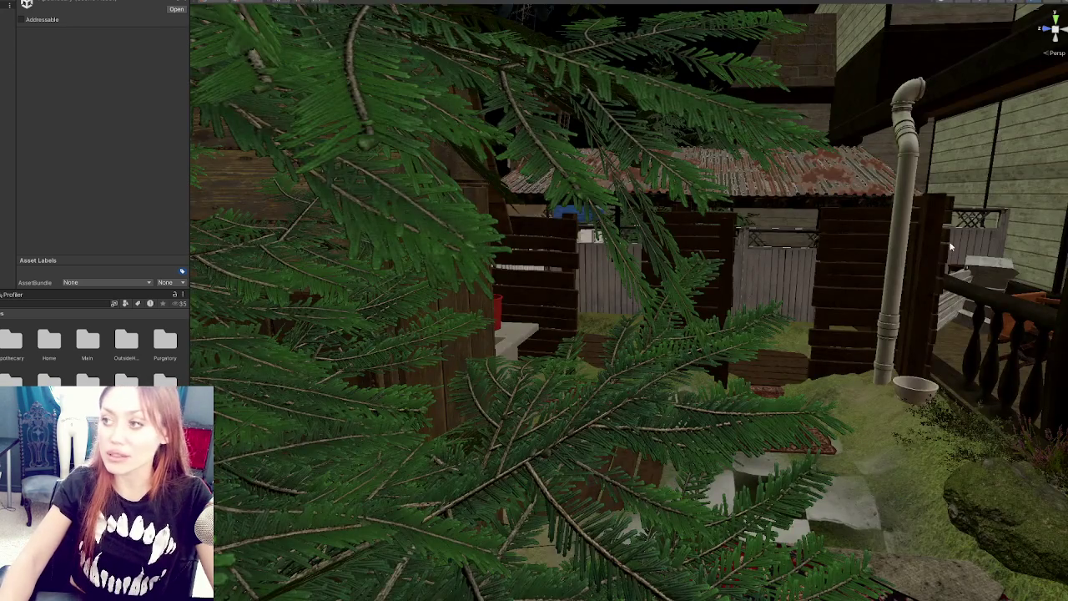
Select and frame the Door Apoth doors to check their lock settings, then bring up Audio.cs
{"action": "left_click_drag", "start_coordinate": [950, 245], "coordinate": [379, 381]}
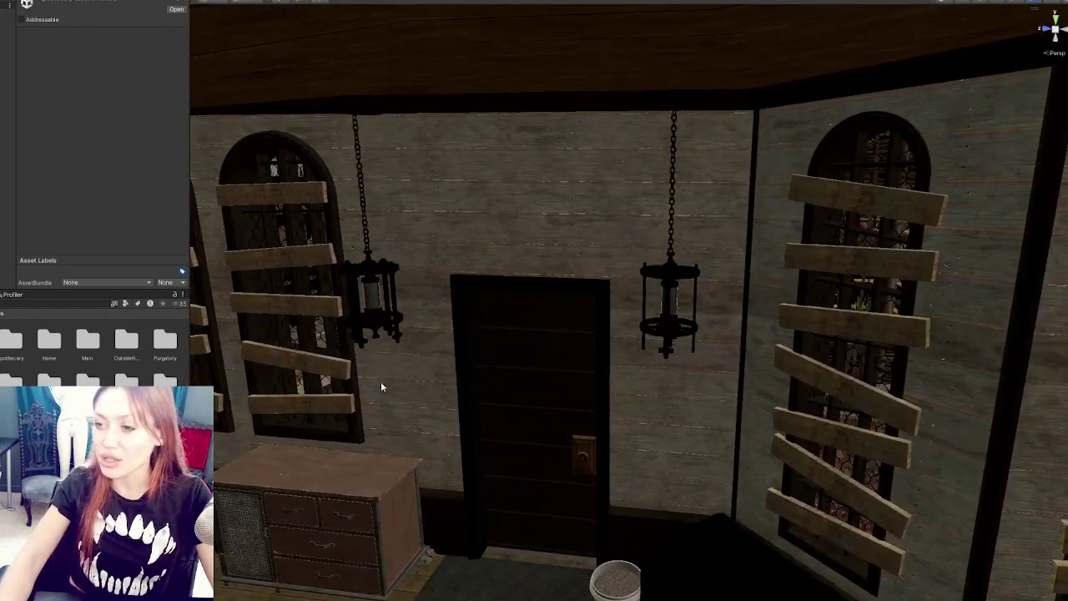
{"action": "left_click", "coordinate": [519, 369]}
{"action": "scroll", "coordinate": [548, 357], "scroll_direction": "down", "scroll_amount": 10}
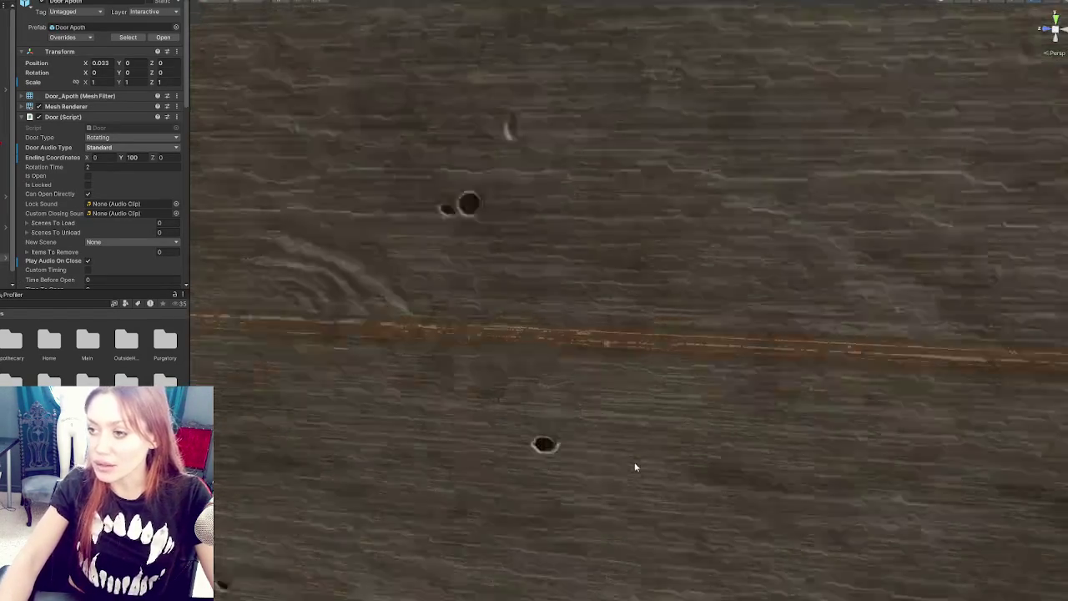
{"action": "scroll", "coordinate": [639, 451], "scroll_direction": "up", "scroll_amount": 10}
{"action": "left_click", "coordinate": [691, 289]}
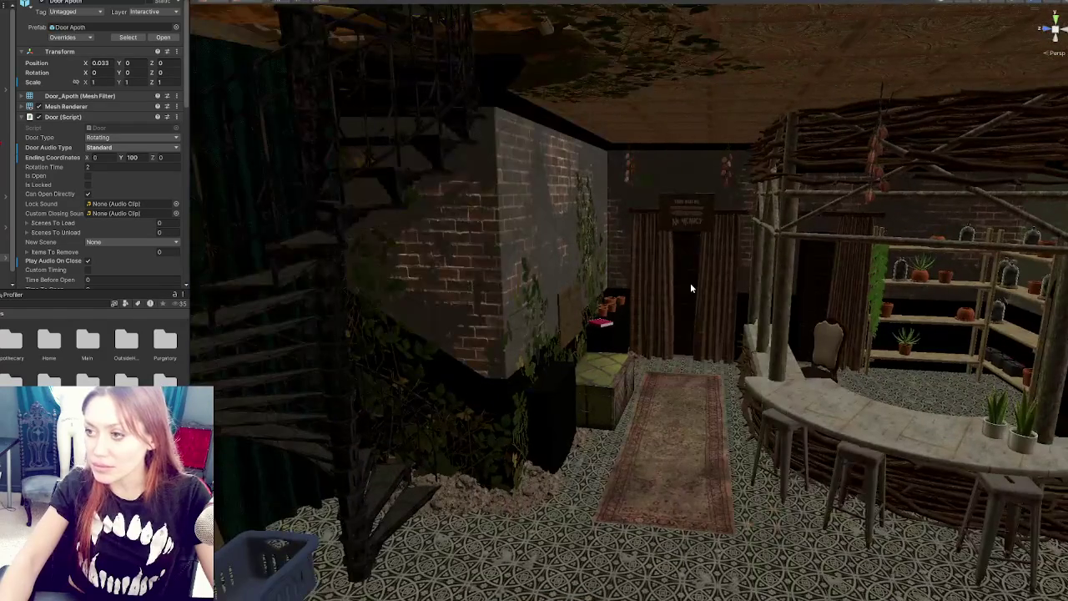
{"action": "key", "text": "f"}
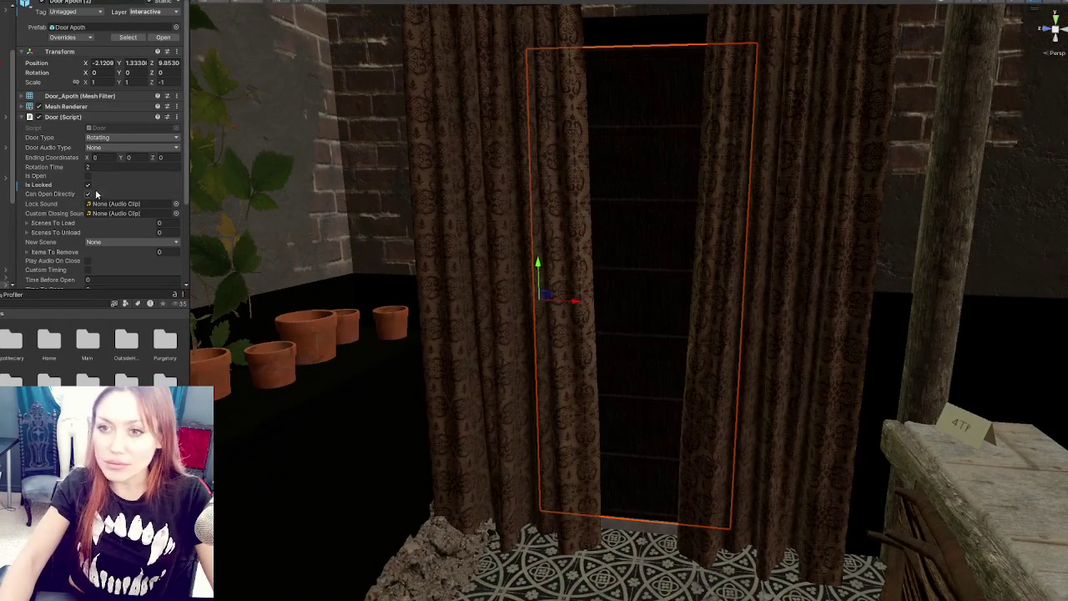
{"action": "scroll", "coordinate": [107, 147], "scroll_direction": "down", "scroll_amount": 3}
{"action": "key", "text": "alt+Tab"}
{"action": "left_click", "coordinate": [360, 218]}
Write a new public void PlayDoorLockSound() method header in Audio.cs
{"action": "type", "text": "PlayDoorLockSound"}
{"action": "left_click_drag", "start_coordinate": [267, 236], "coordinate": [310, 237]}
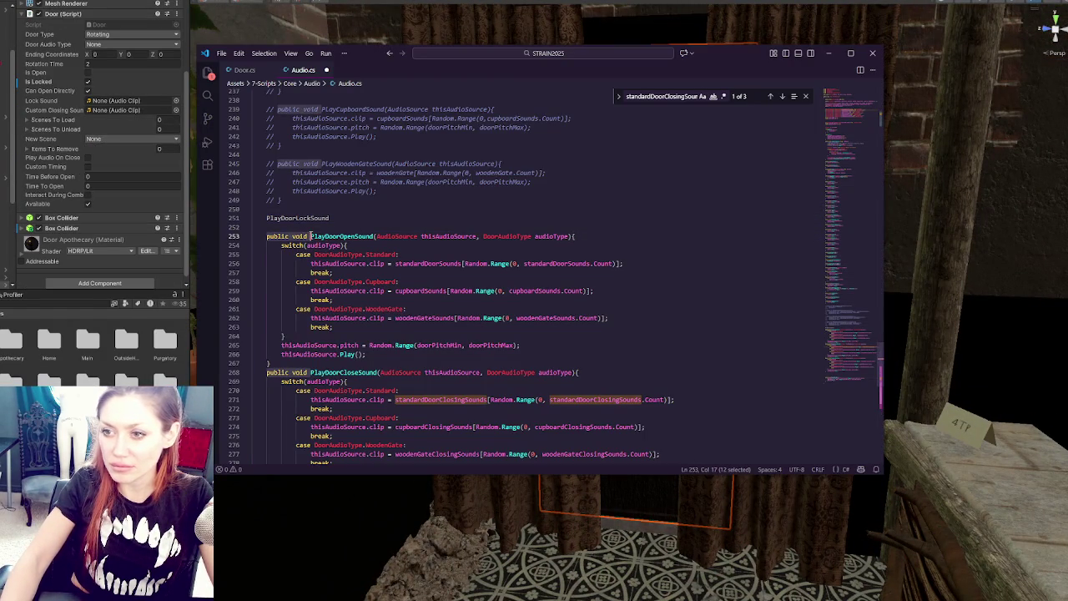
{"action": "key", "text": "ctrl+c"}
{"action": "left_click", "coordinate": [267, 218]}
{"action": "key", "text": "ctrl+v"}
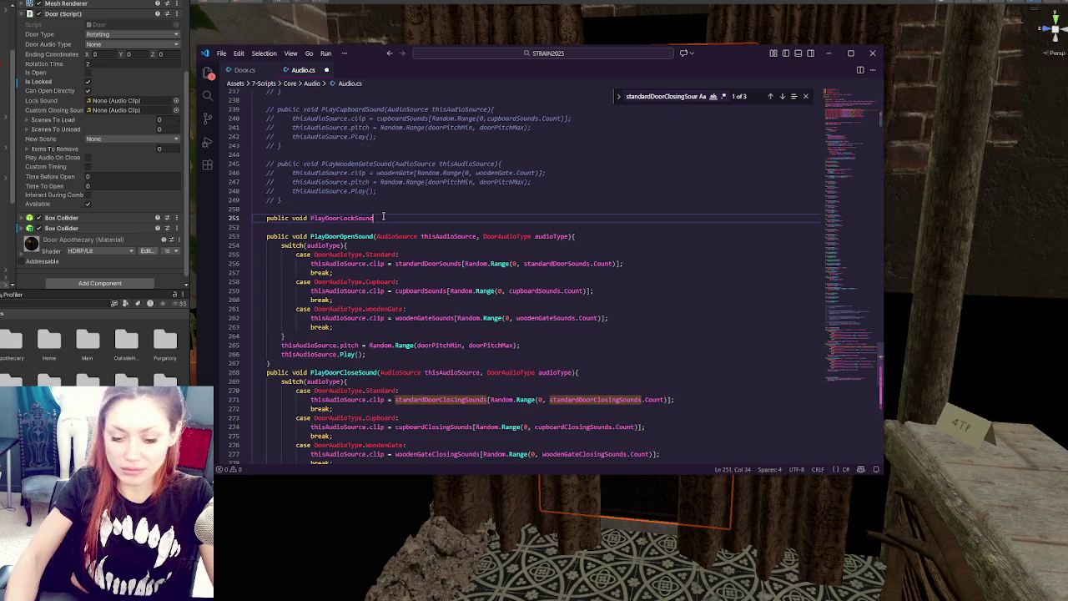
{"action": "type", "text": "(){"}
{"action": "key", "text": "Return"}
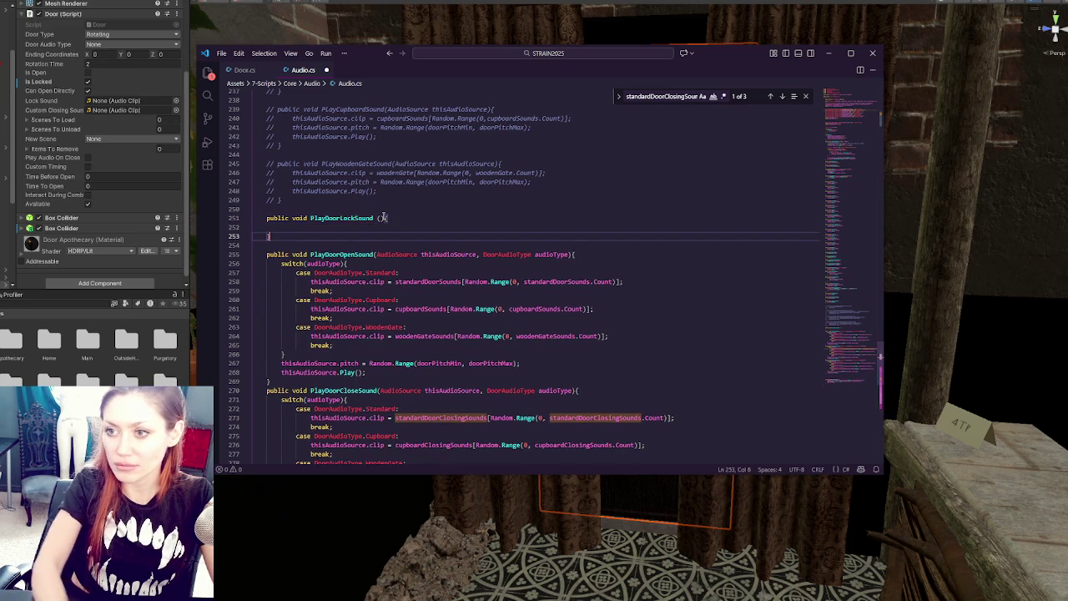
Give PlayDoorLockSound the AudioSource parameter and start its clip assignment line
{"action": "left_click_drag", "start_coordinate": [377, 255], "coordinate": [480, 255]}
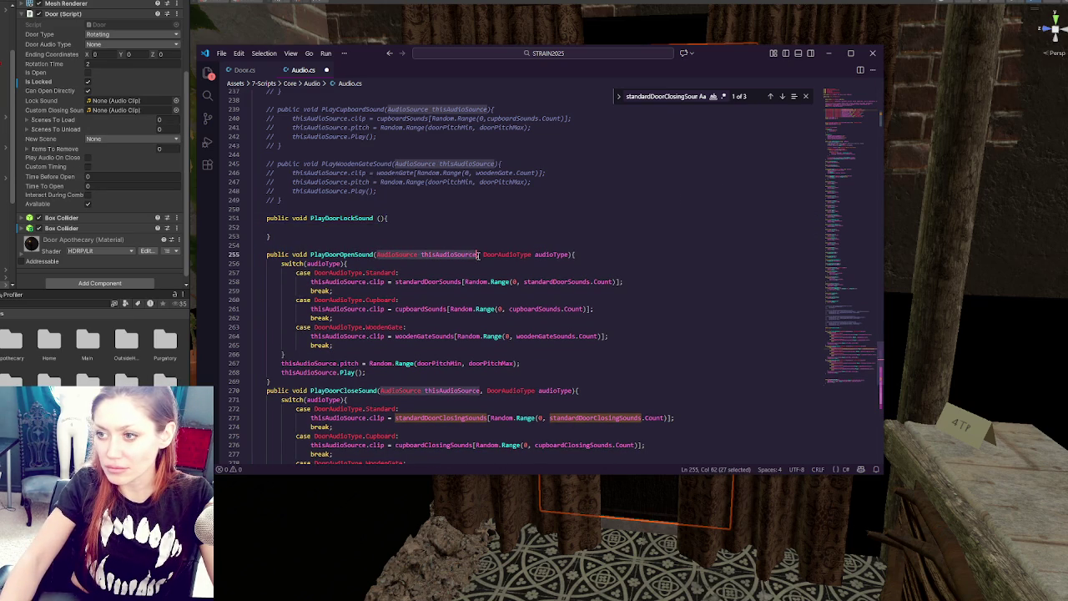
{"action": "key", "text": "ctrl+c"}
{"action": "left_click", "coordinate": [382, 218]}
{"action": "key", "text": "ctrl+v"}
{"action": "left_click", "coordinate": [413, 226]}
{"action": "type", "text": "thisAudioSource"}
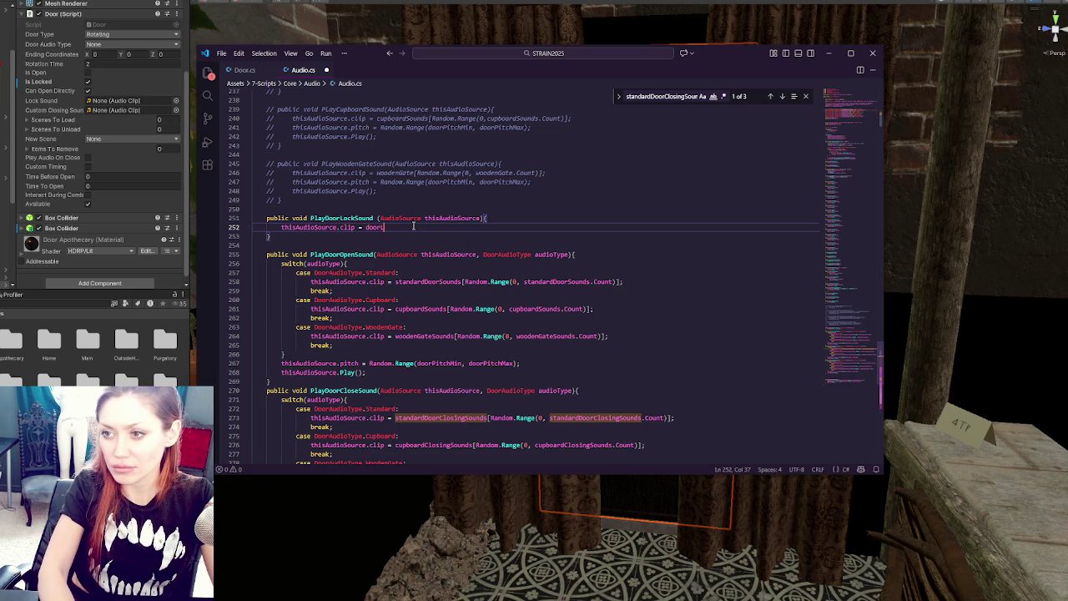
{"action": "key", "text": "Return"}
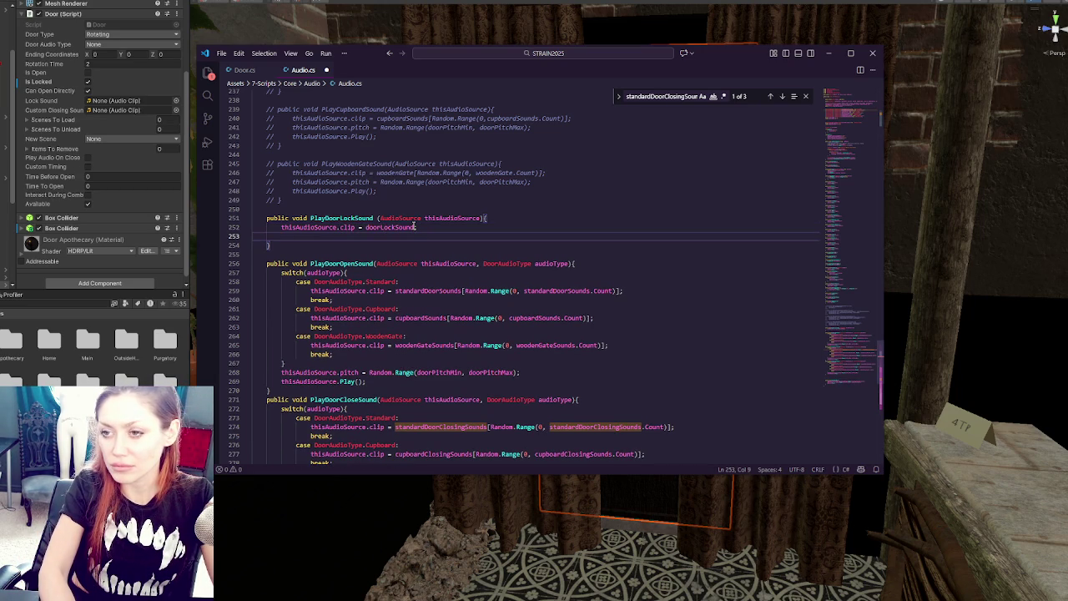
Copy the pitch and Play lines from PlayDoorOpenSound into PlayDoorLockSound, removing the leftover blank line
{"action": "left_click_drag", "start_coordinate": [527, 383], "coordinate": [531, 367]}
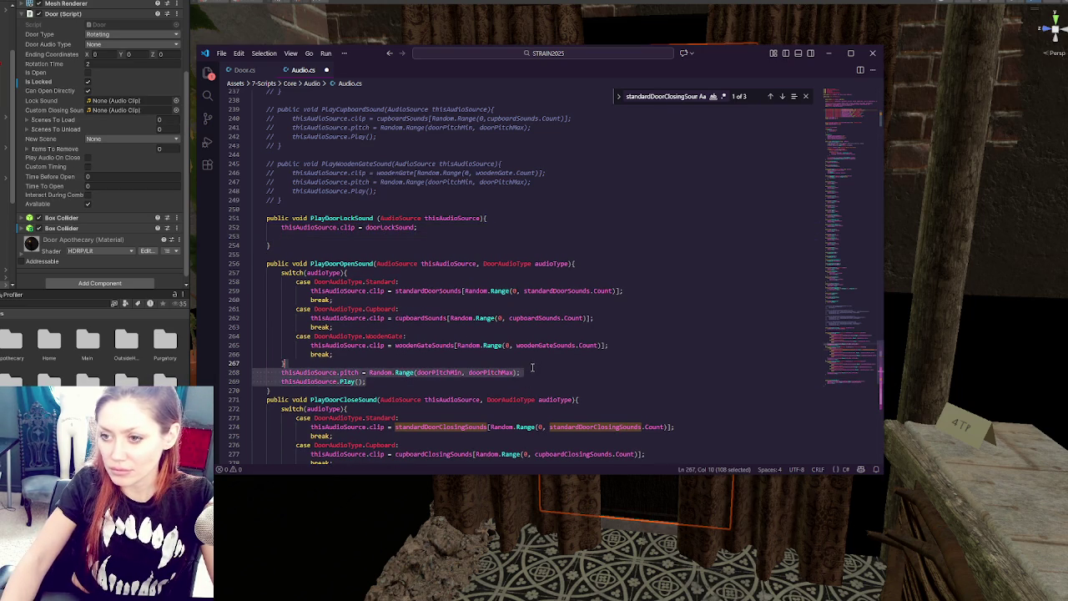
{"action": "key", "text": "ctrl+c"}
{"action": "left_click", "coordinate": [309, 238]}
{"action": "key", "text": "ctrl+v"}
{"action": "left_click", "coordinate": [432, 229]}
{"action": "key", "text": "Delete"}
{"action": "left_click", "coordinate": [426, 245]}
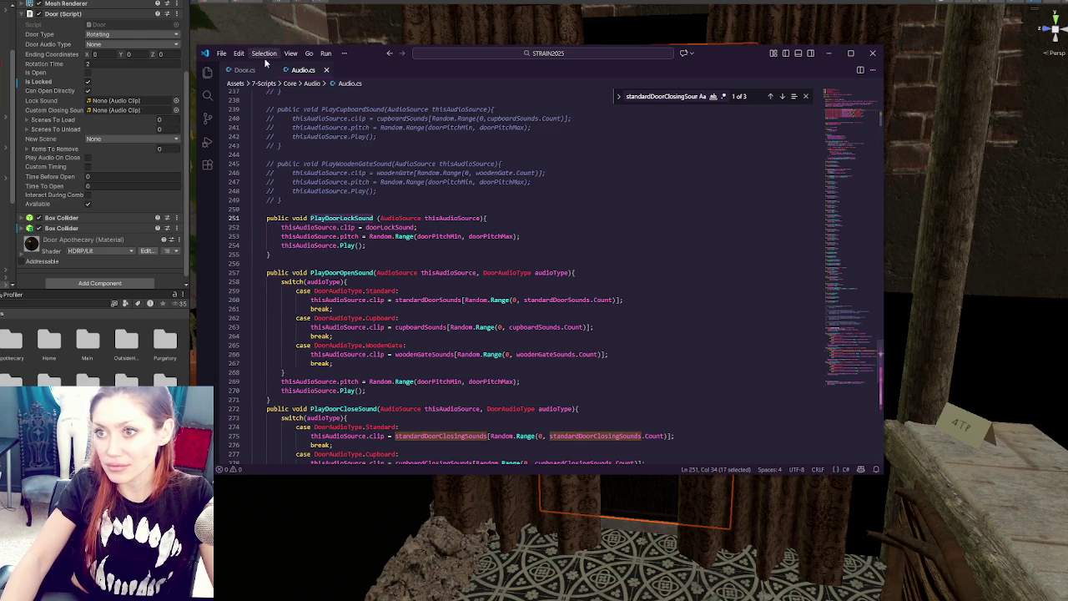
In Door.cs, pass thisAudio into the PlayDoorLockSound call
{"action": "left_click", "coordinate": [245, 70]}
{"action": "double_click", "coordinate": [359, 199]}
{"action": "left_click", "coordinate": [445, 218]}
{"action": "key", "text": "ctrl+v"}
{"action": "key", "text": "End"}
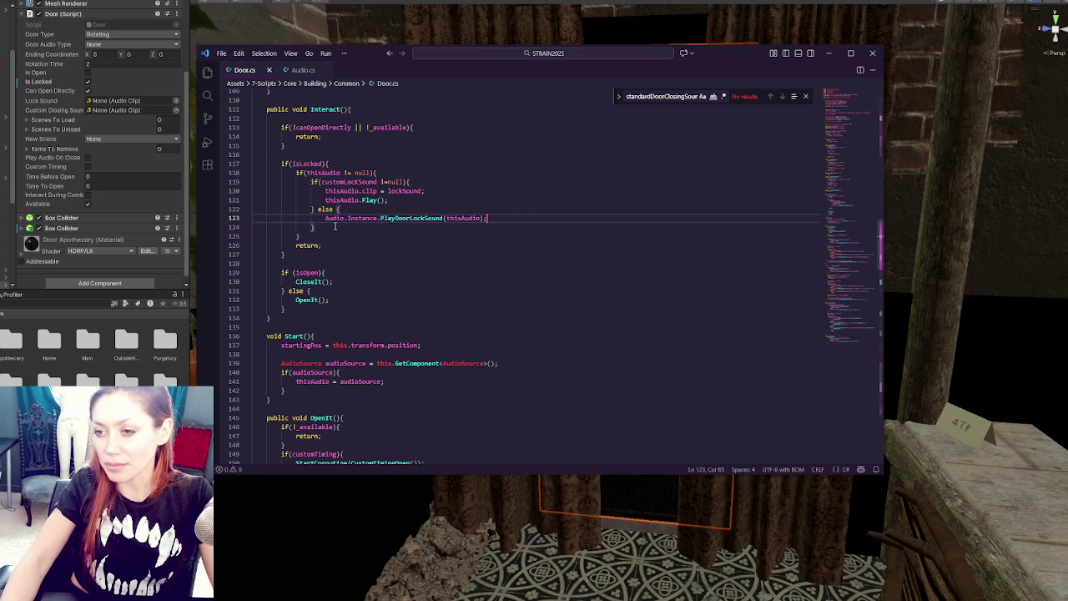
Replace the doorOpenClose clip declaration with doorLockSound in Audio.cs and save
{"action": "left_click", "coordinate": [294, 70]}
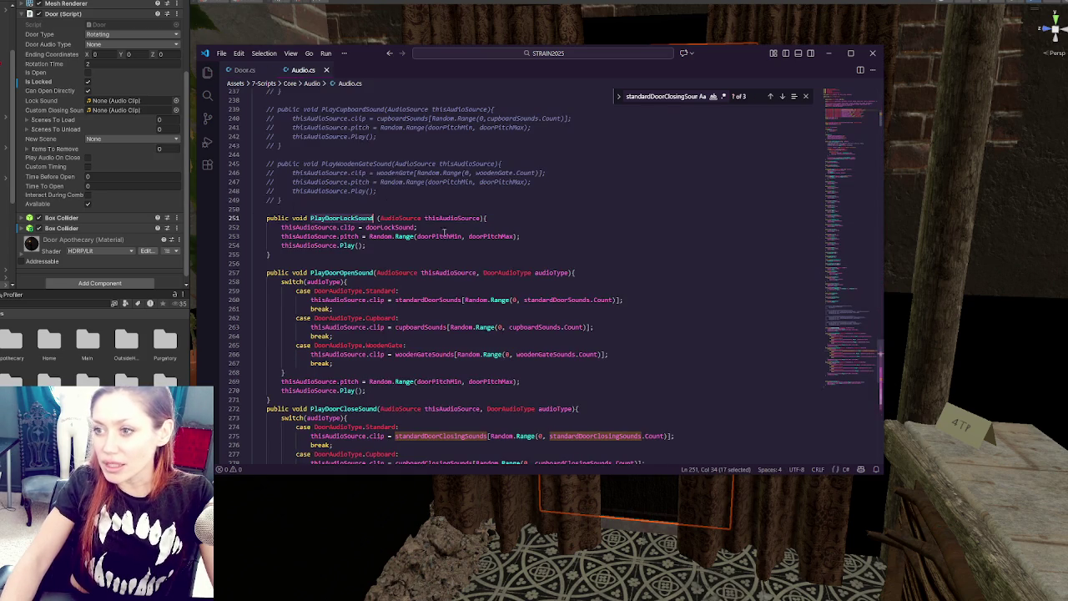
{"action": "double_click", "coordinate": [397, 227]}
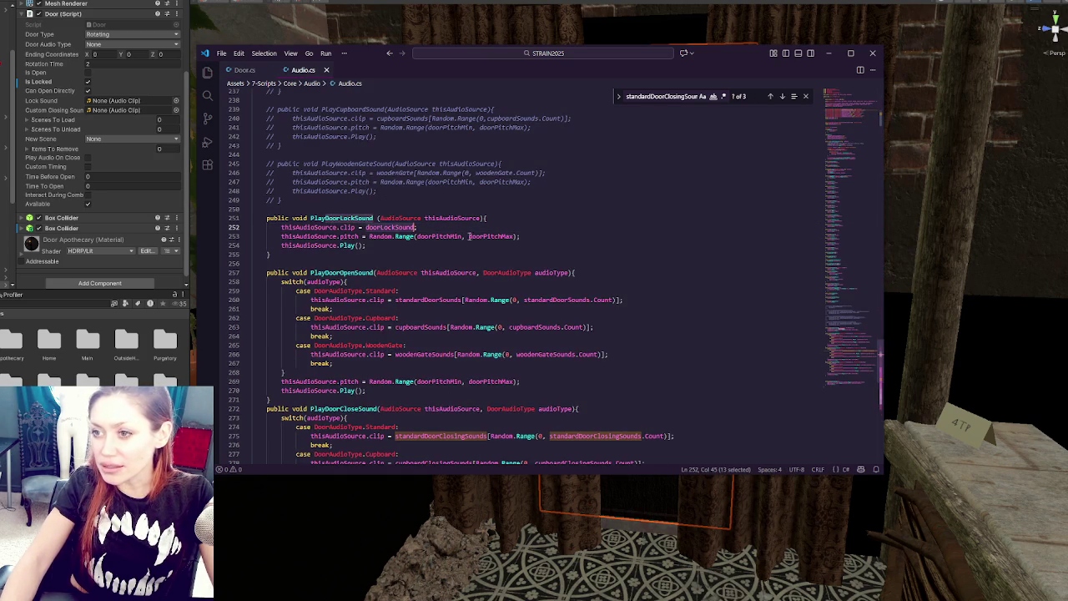
{"action": "left_click_drag", "start_coordinate": [849, 340], "coordinate": [860, 125]}
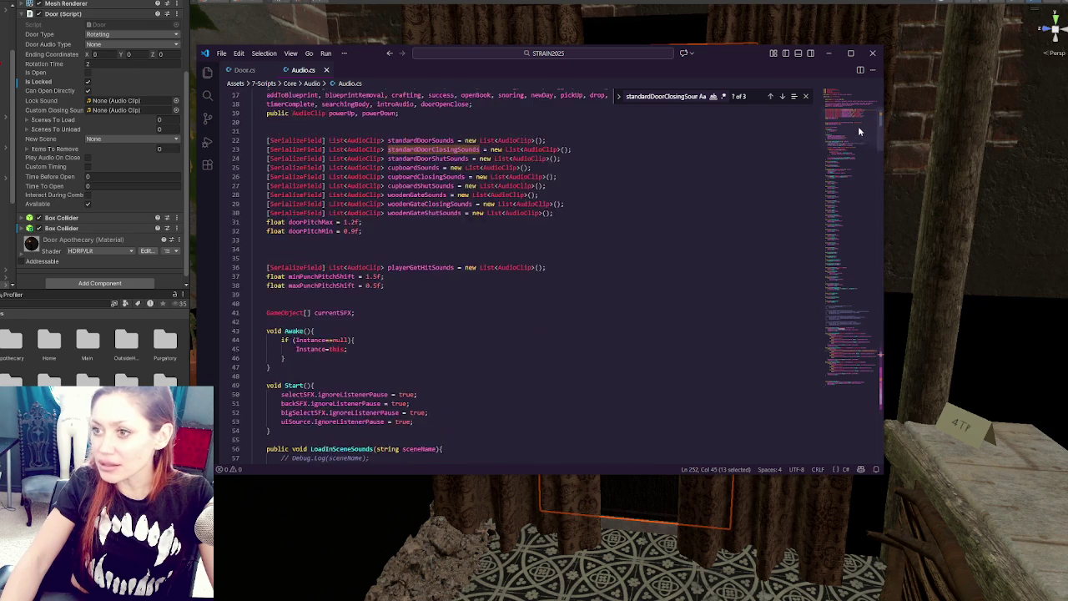
{"action": "scroll", "coordinate": [340, 221], "scroll_direction": "up", "scroll_amount": 2}
{"action": "left_click", "coordinate": [376, 180]}
{"action": "left_click", "coordinate": [398, 161]}
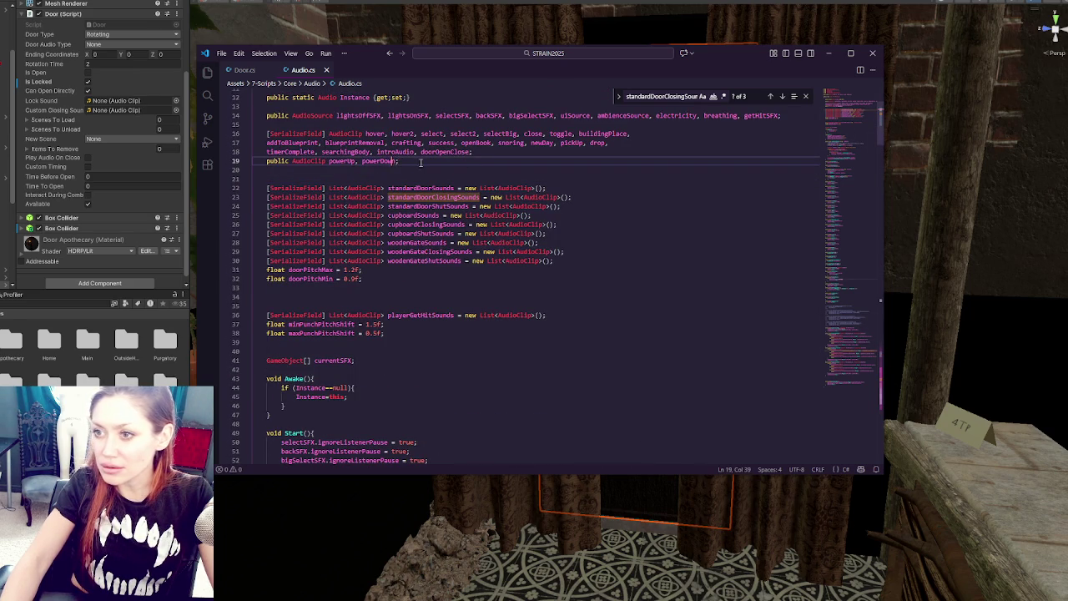
{"action": "left_click", "coordinate": [474, 153]}
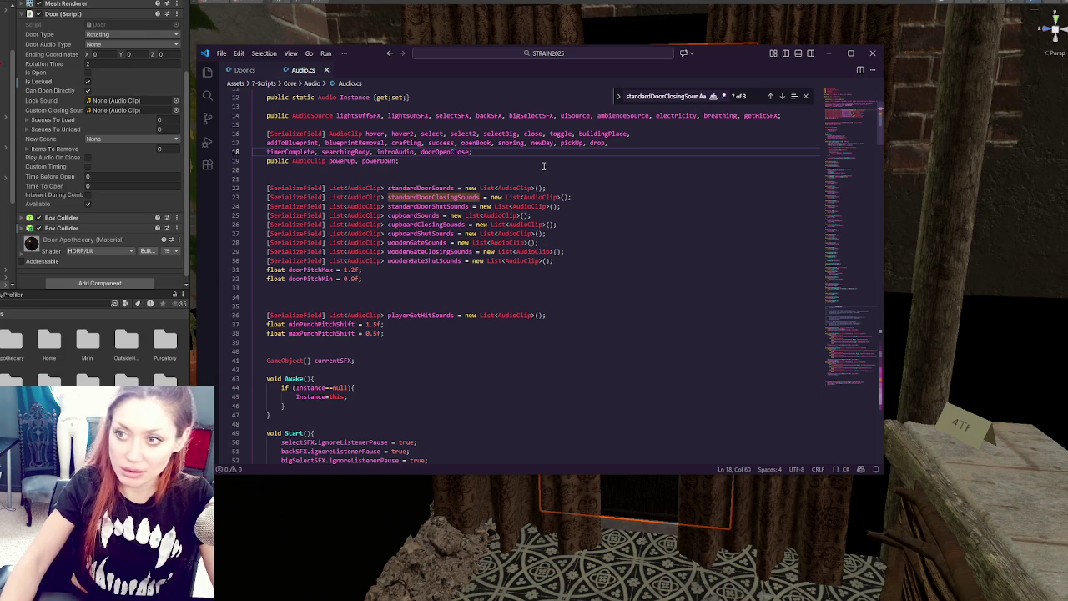
{"action": "type", "text": ", doorLockSound"}
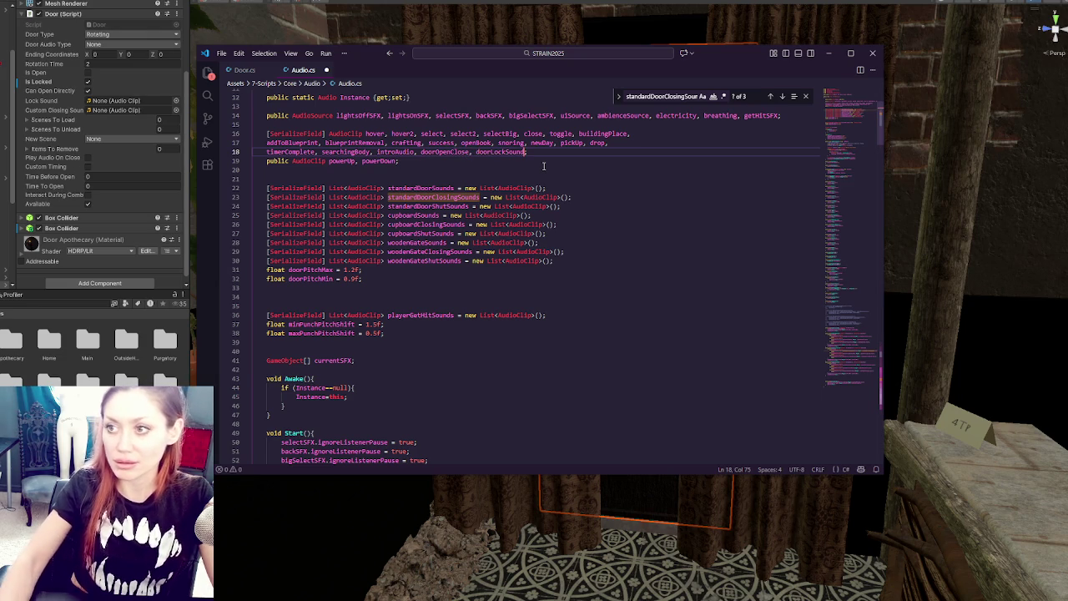
{"action": "double_click", "coordinate": [450, 153]}
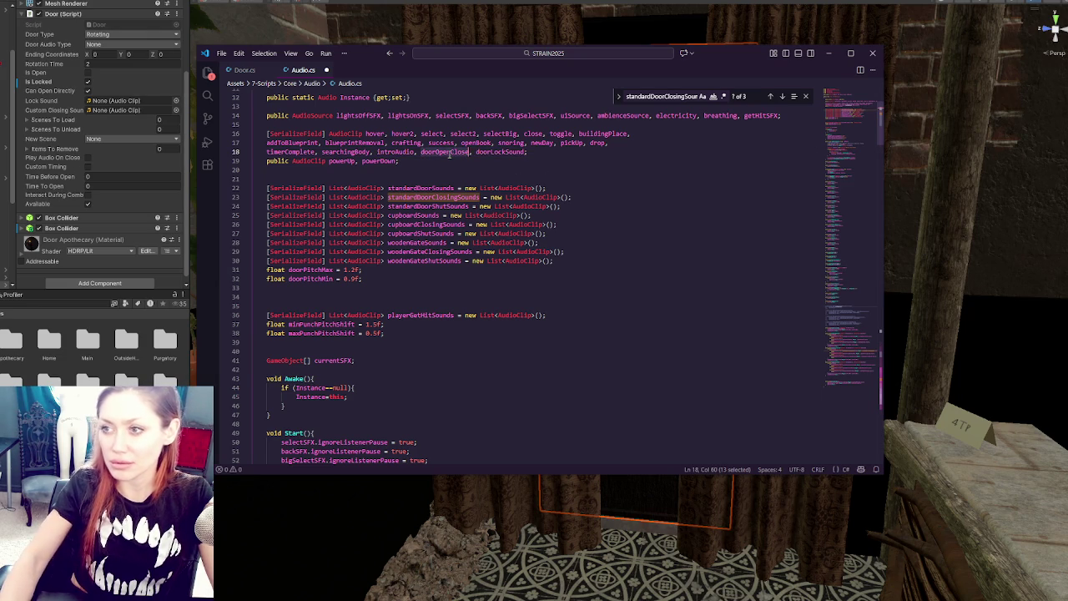
{"action": "key", "text": "BackSpace"}
{"action": "key", "text": "BackSpace"}
{"action": "key", "text": "BackSpace"}
{"action": "key", "text": "ctrl+s"}
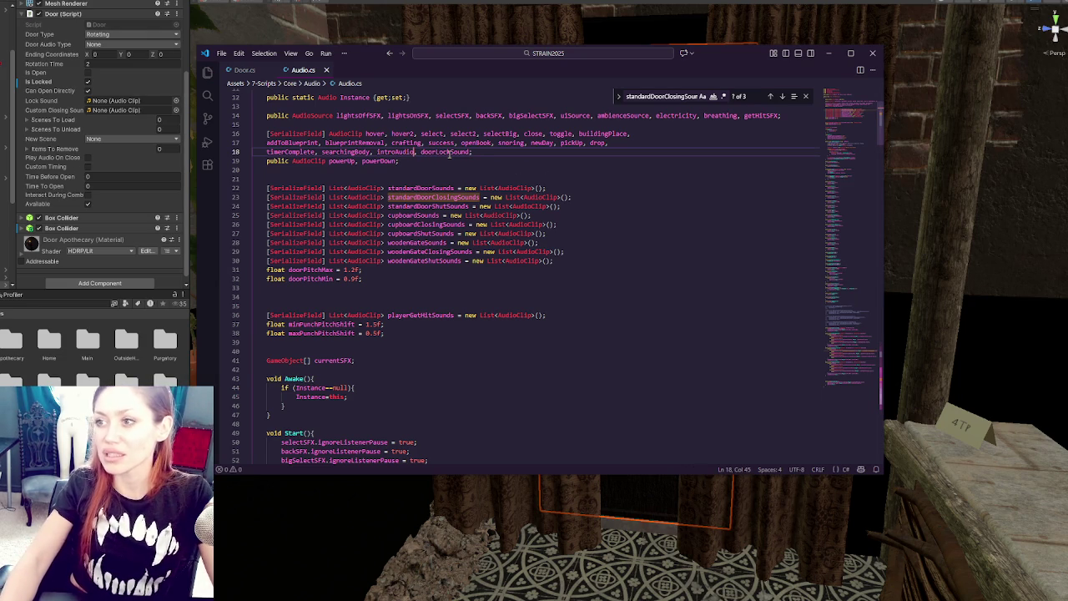
{"action": "left_click", "coordinate": [480, 178]}
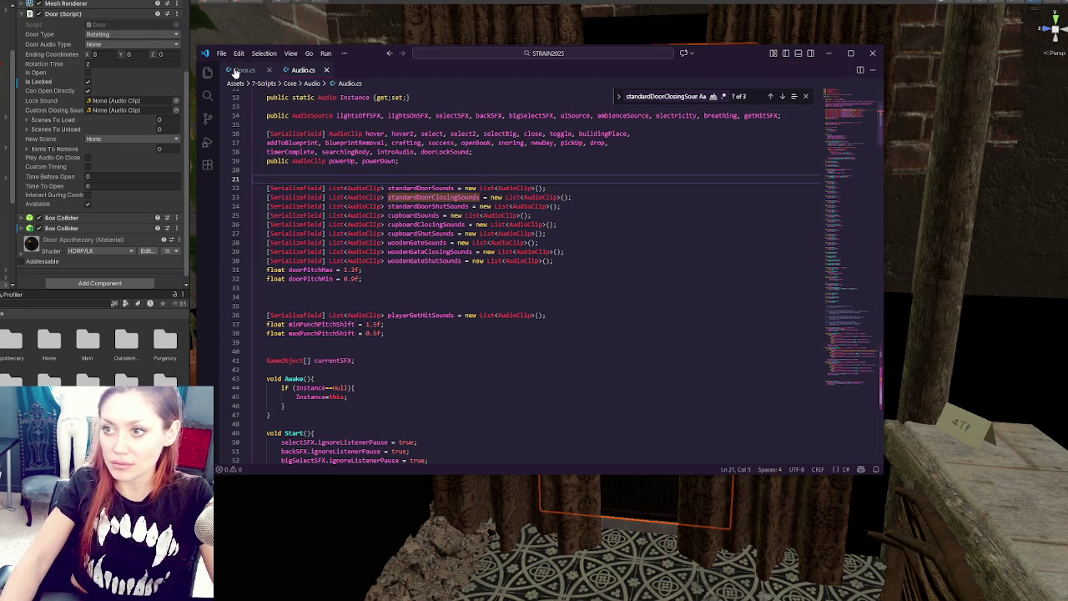
{"action": "left_click", "coordinate": [242, 70]}
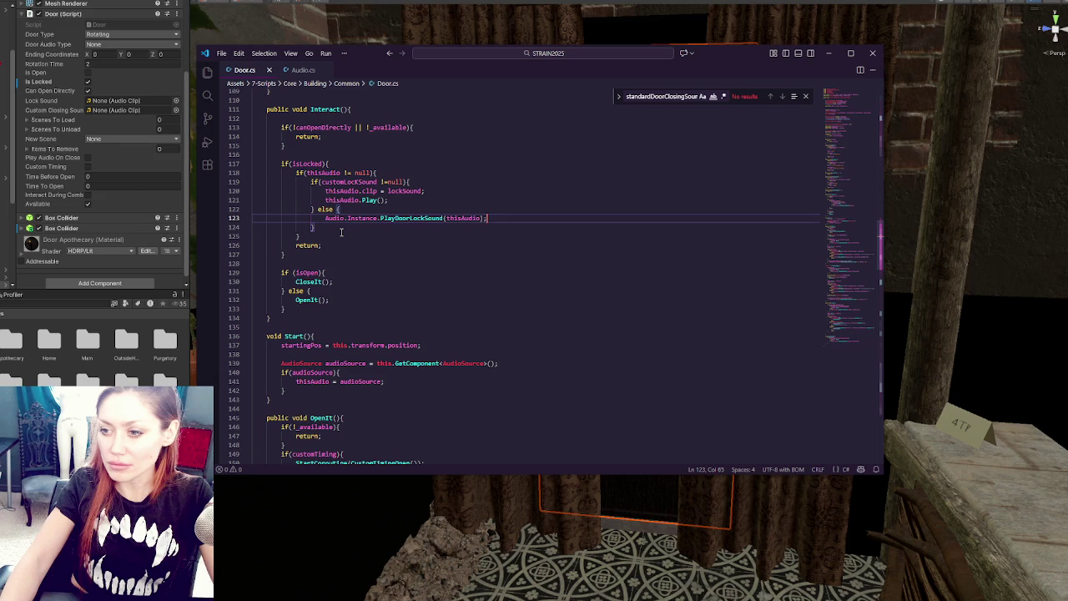
Start a thisAudio clip assignment above Play in OpenIt's custom audio branch
{"action": "scroll", "coordinate": [341, 231], "scroll_direction": "down", "scroll_amount": 10}
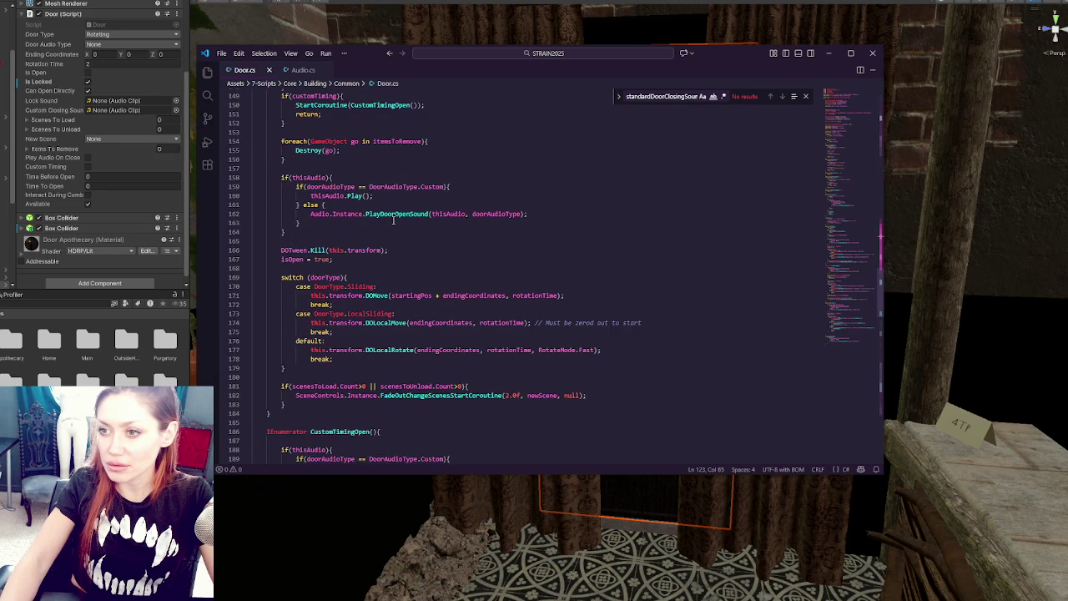
{"action": "scroll", "coordinate": [393, 219], "scroll_direction": "down", "scroll_amount": 4}
{"action": "scroll", "coordinate": [391, 217], "scroll_direction": "up", "scroll_amount": 5}
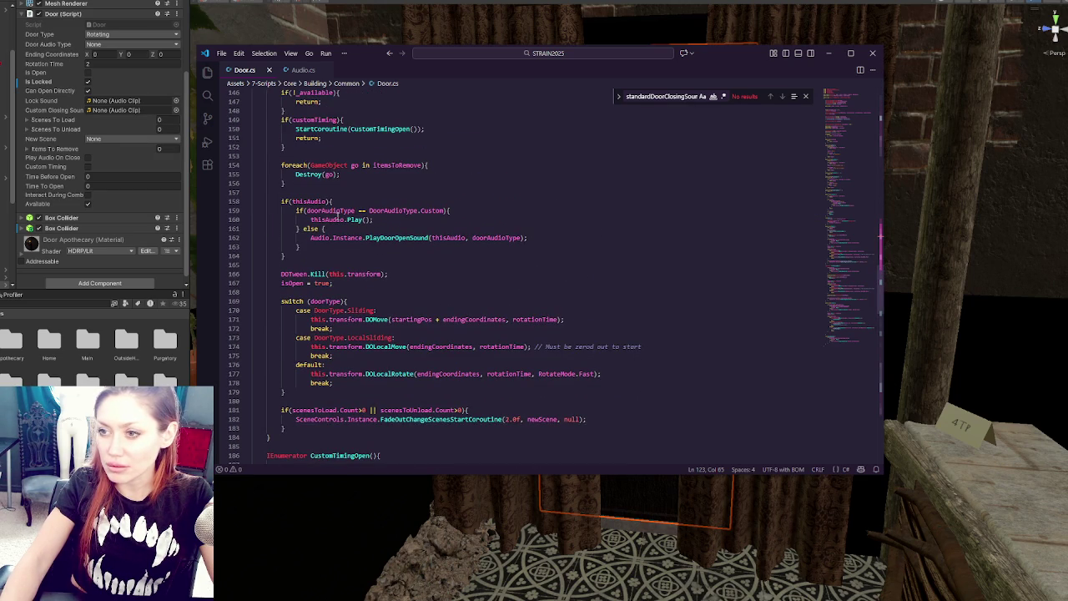
{"action": "left_click", "coordinate": [412, 210]}
{"action": "left_click", "coordinate": [317, 220]}
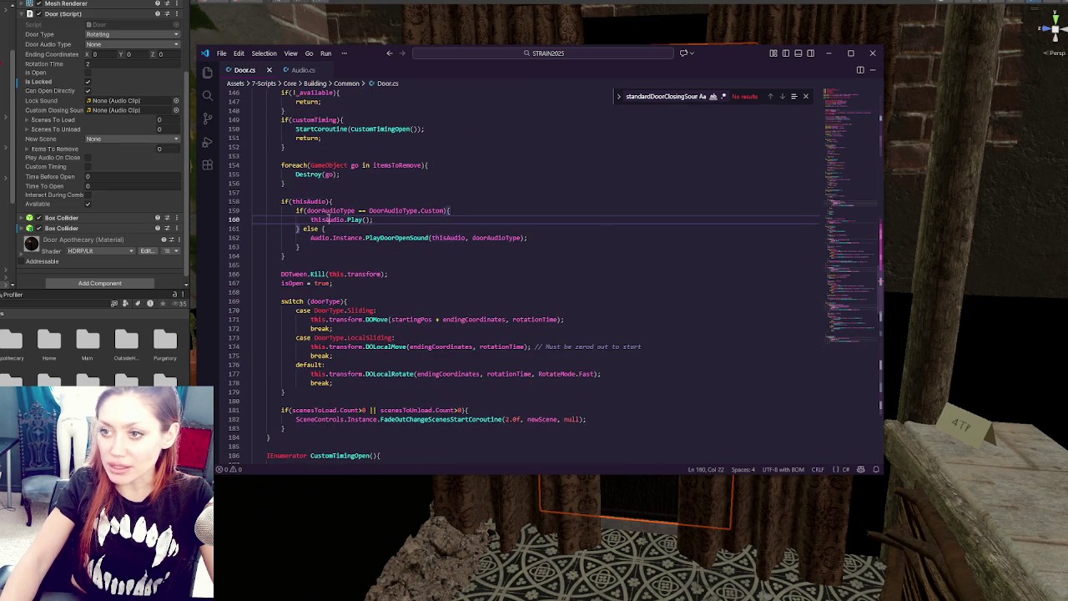
{"action": "left_click", "coordinate": [487, 213]}
{"action": "key", "text": "Return"}
{"action": "type", "text": "thisAudio.clip = customDo"}
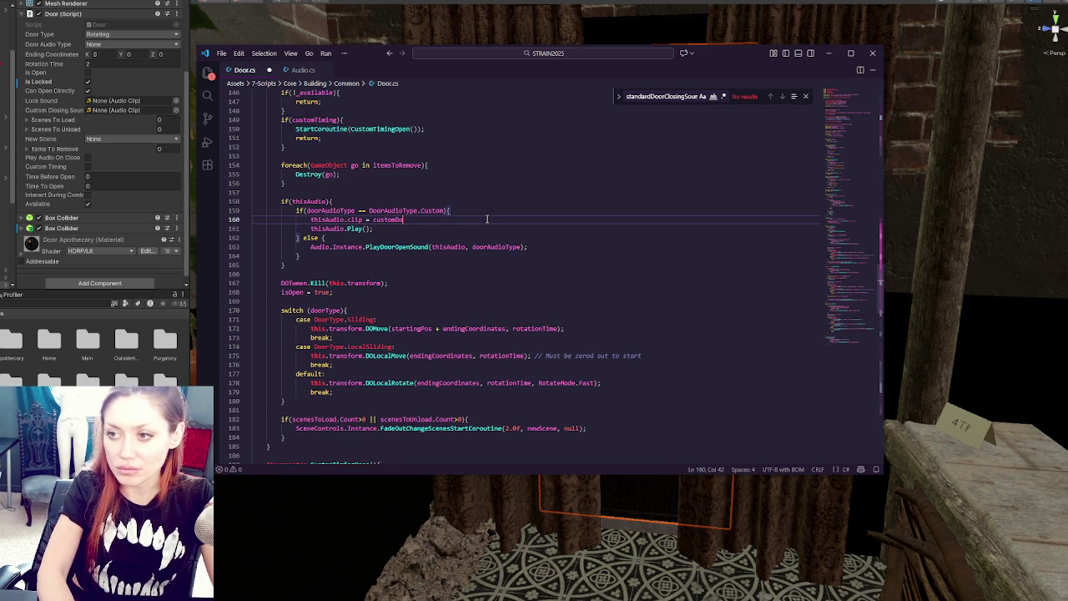
Correct the clip name to the declared customOpenSound field and copy the assignment and Play lines
{"action": "double_click", "coordinate": [432, 219]}
{"action": "left_click_drag", "start_coordinate": [869, 305], "coordinate": [848, 137]}
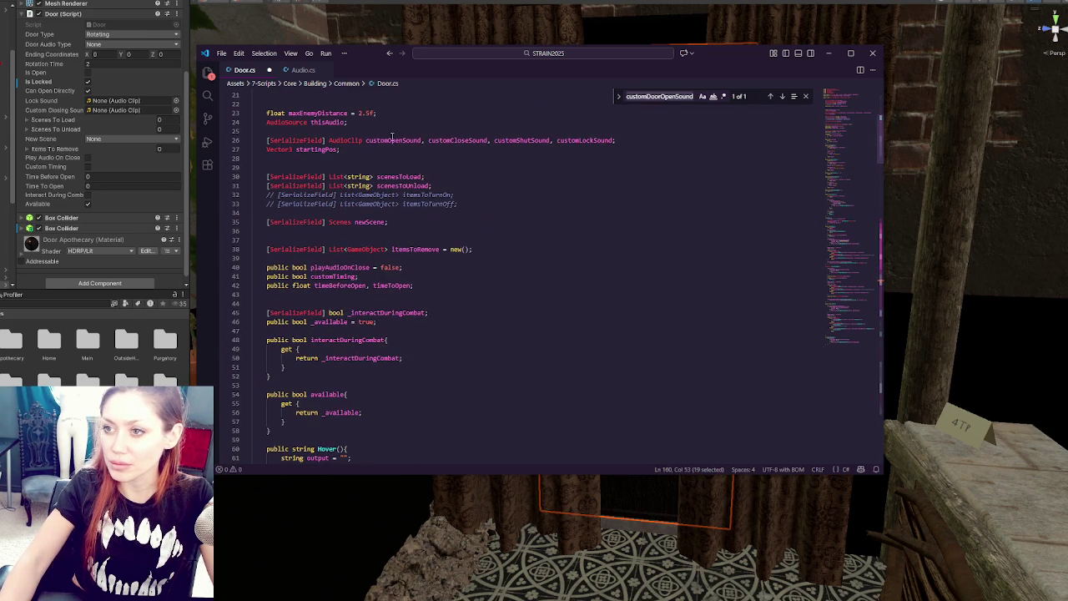
{"action": "left_click", "coordinate": [392, 140]}
{"action": "left_click", "coordinate": [781, 96]}
{"action": "left_click", "coordinate": [419, 276]}
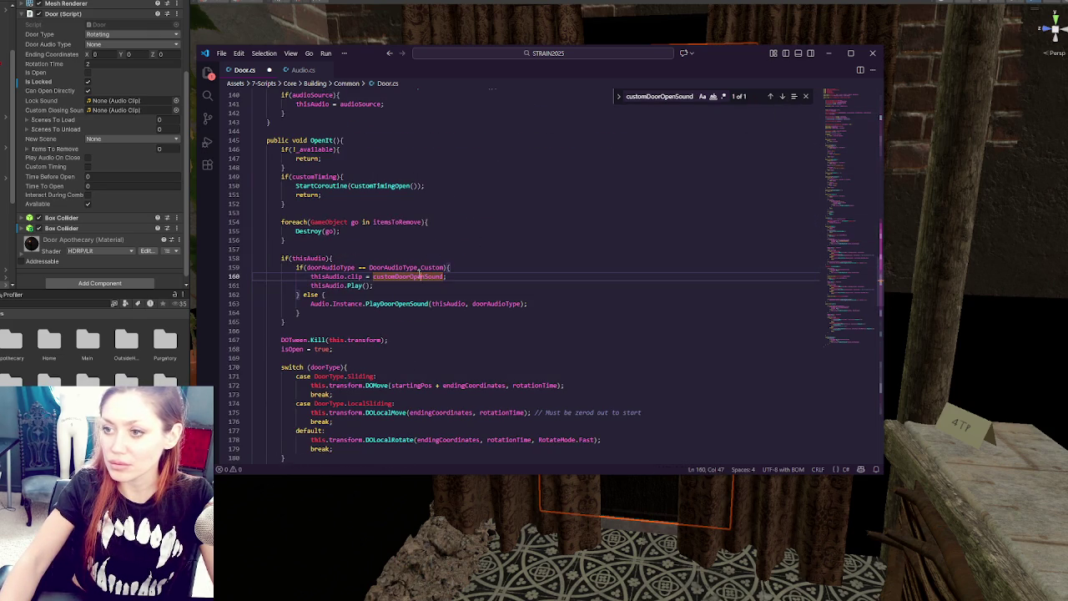
{"action": "double_click", "coordinate": [419, 276]}
{"action": "type", "text": "customOpenSound"}
{"action": "mouse_move", "coordinate": [374, 285]}
{"action": "left_mouse_down"}
{"action": "mouse_move", "coordinate": [465, 284]}
{"action": "mouse_move", "coordinate": [482, 267]}
{"action": "left_mouse_up"}
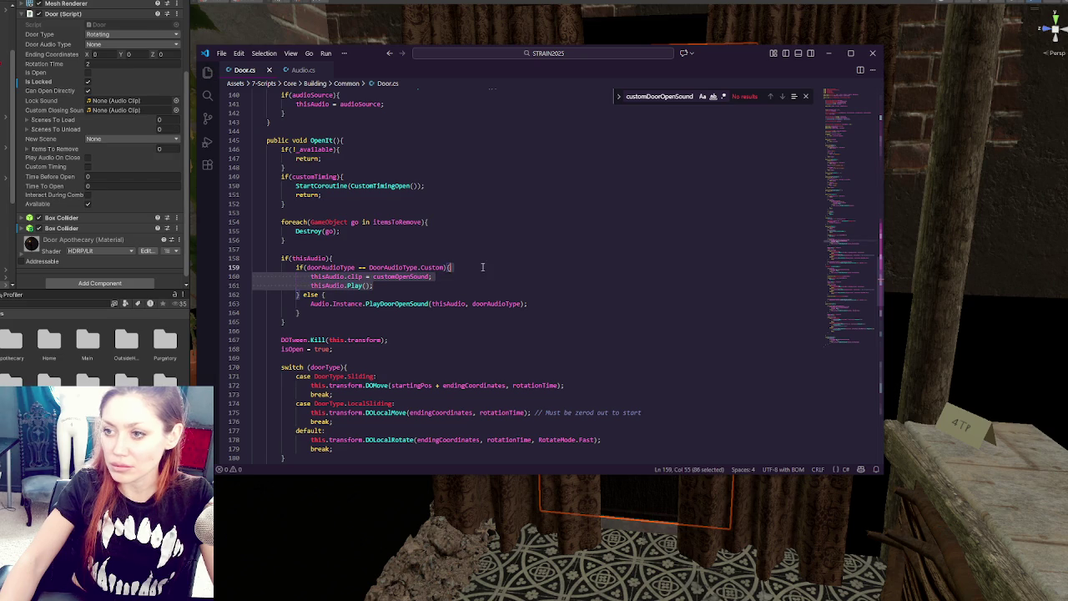
Paste the lines into CustomTimingOpen's custom branch, change the clip to customCloseSound, and save
{"action": "scroll", "coordinate": [474, 265], "scroll_direction": "down", "scroll_amount": 3}
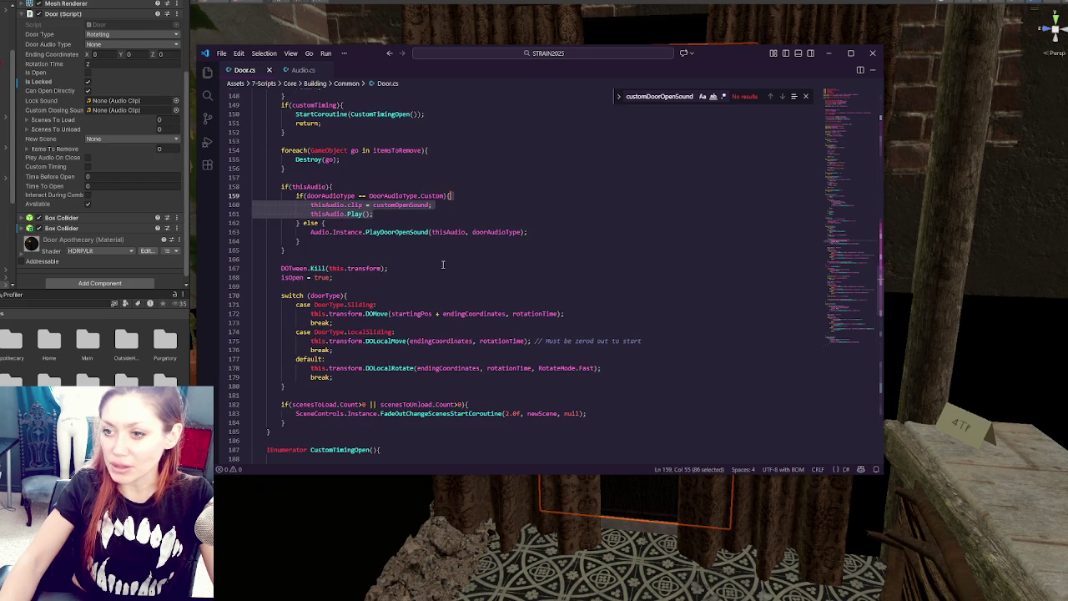
{"action": "scroll", "coordinate": [326, 189], "scroll_direction": "down", "scroll_amount": 13}
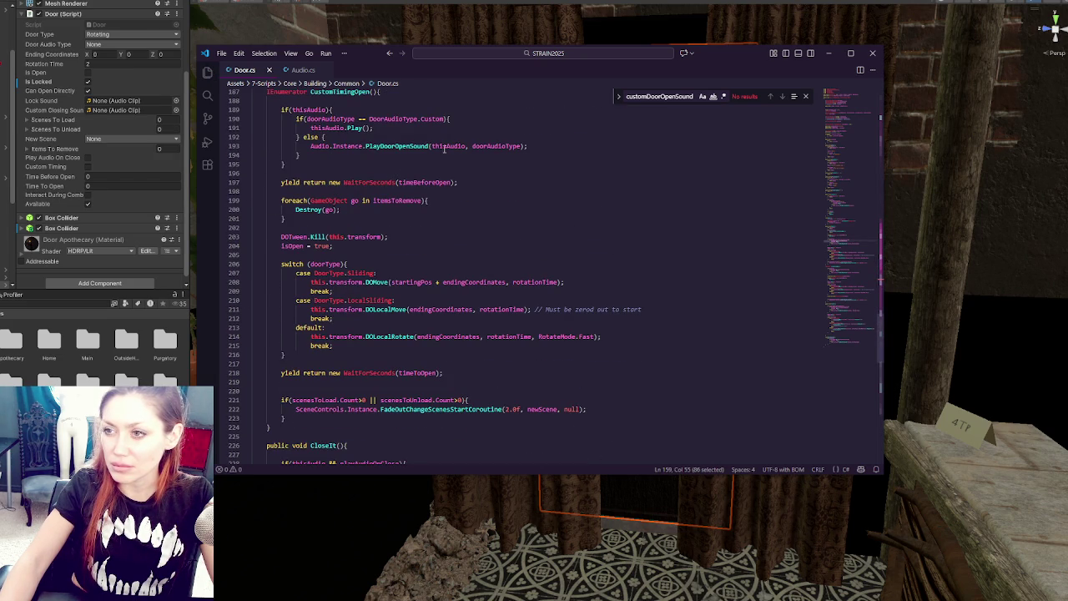
{"action": "left_click", "coordinate": [464, 126]}
{"action": "type", "text": "thisAudio.clip = customOpenSound;"}
{"action": "left_click_drag", "start_coordinate": [397, 127], "coordinate": [409, 127]}
{"action": "type", "text": "Close"}
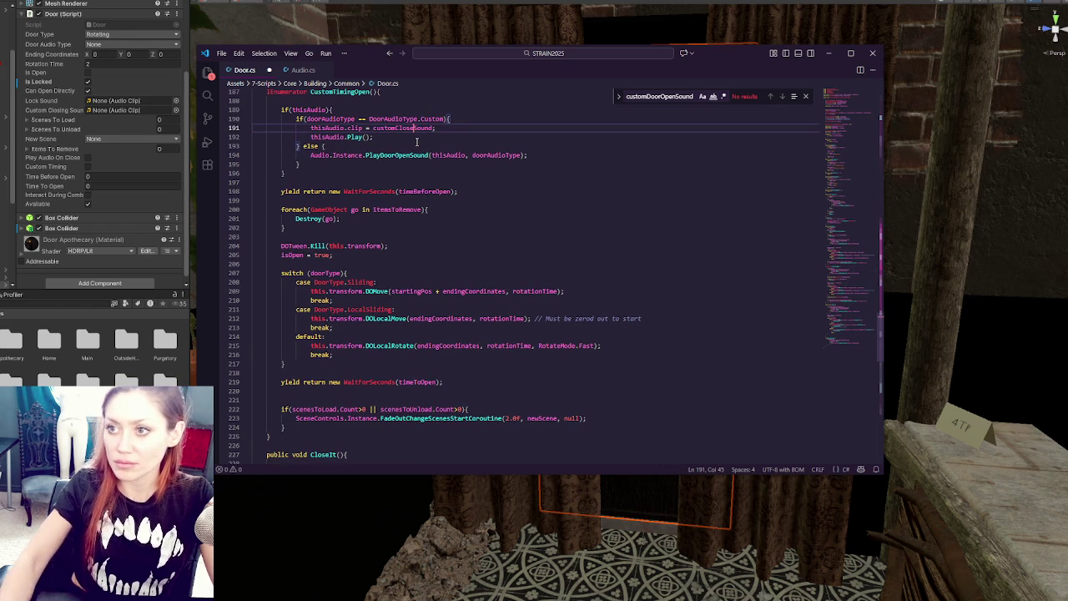
{"action": "left_click", "coordinate": [455, 119]}
{"action": "key", "text": "ctrl+s"}
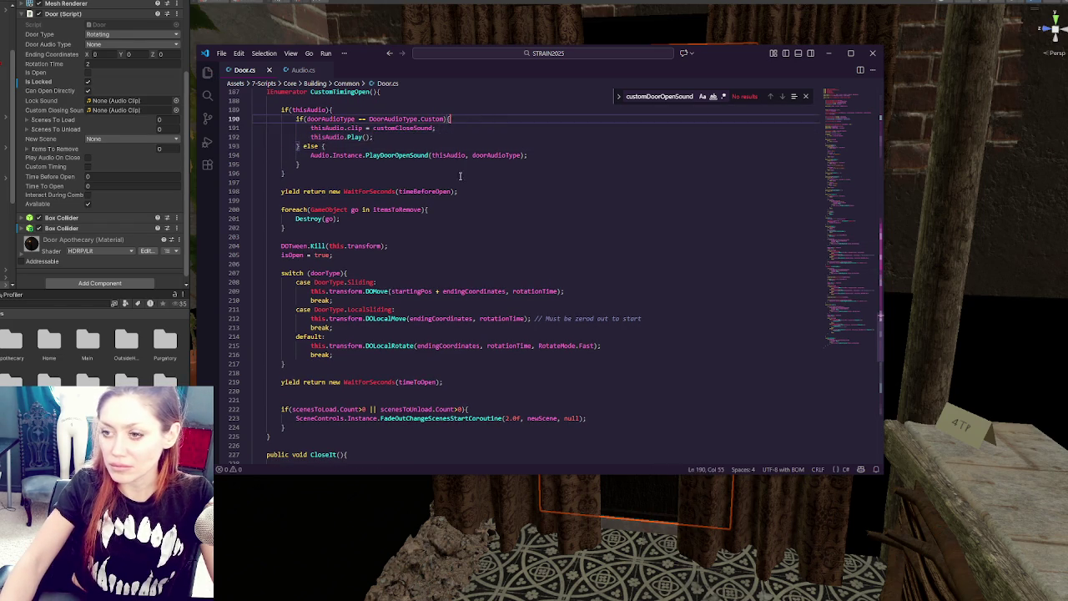
Scroll down to DoorShutSound and select its Play call
{"action": "scroll", "coordinate": [460, 176], "scroll_direction": "down", "scroll_amount": 5}
{"action": "scroll", "coordinate": [450, 242], "scroll_direction": "down", "scroll_amount": 4}
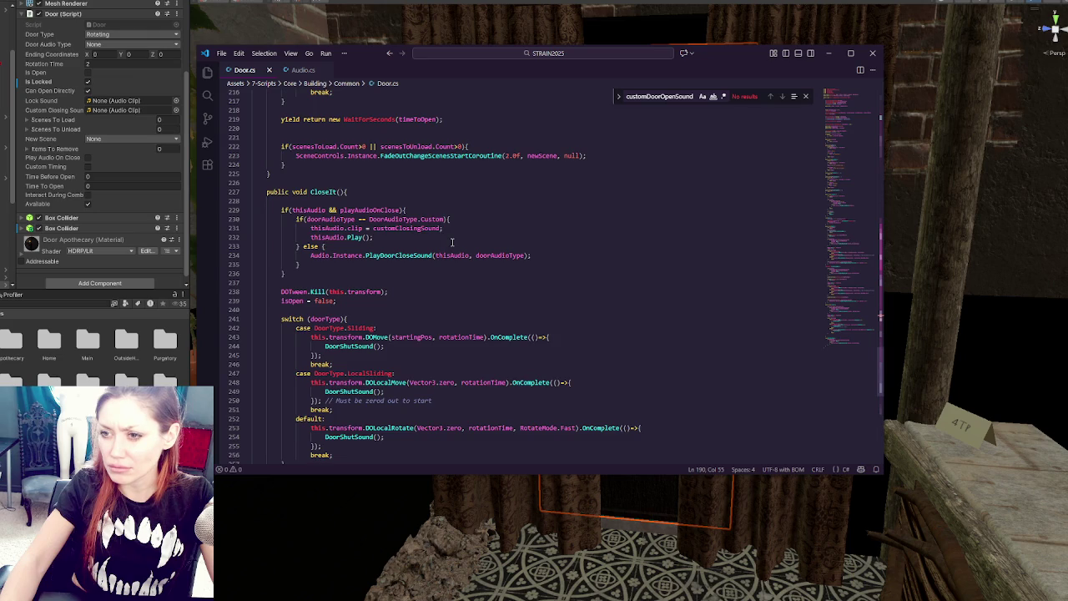
{"action": "scroll", "coordinate": [451, 242], "scroll_direction": "down", "scroll_amount": 4}
{"action": "scroll", "coordinate": [457, 246], "scroll_direction": "up", "scroll_amount": 1}
{"action": "scroll", "coordinate": [464, 247], "scroll_direction": "down", "scroll_amount": 5}
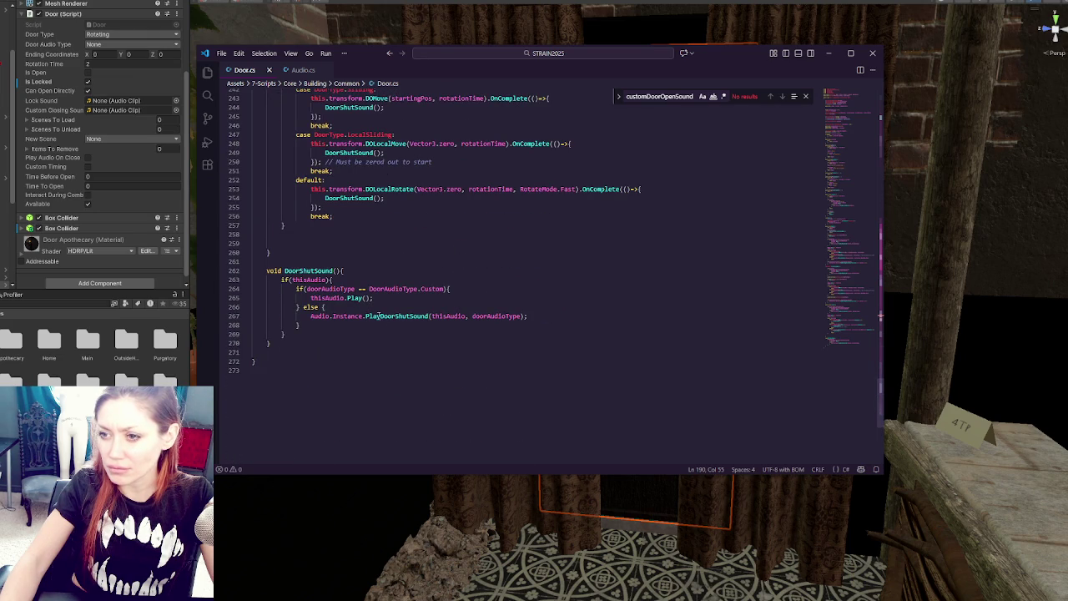
{"action": "left_click_drag", "start_coordinate": [384, 303], "coordinate": [455, 291]}
Add thisAudio.Clip = customShutSound; above the Play call in DoorShutSound
{"action": "key", "text": "BackSpace"}
{"action": "key", "text": "Return"}
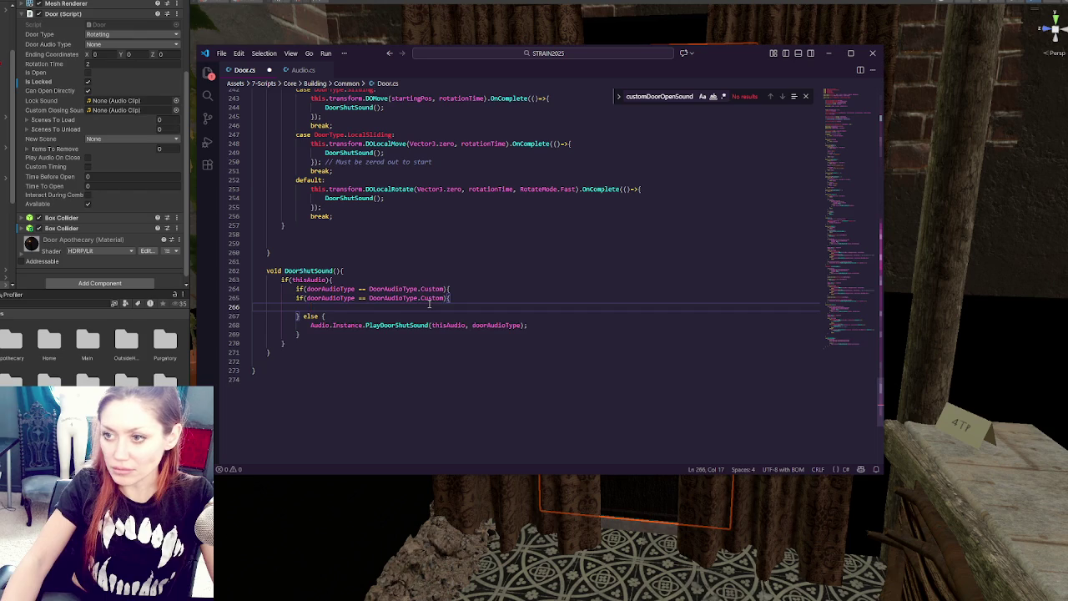
{"action": "key", "text": "ctrl+z"}
{"action": "left_click", "coordinate": [458, 289]}
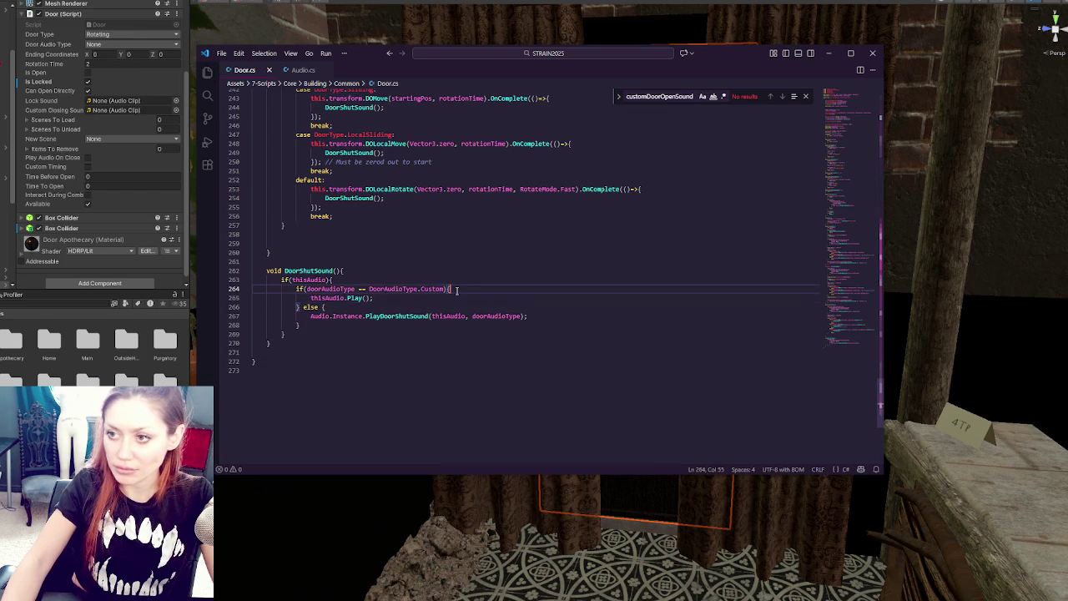
{"action": "key", "text": "Return"}
{"action": "type", "text": "thisAudio.Cli"}
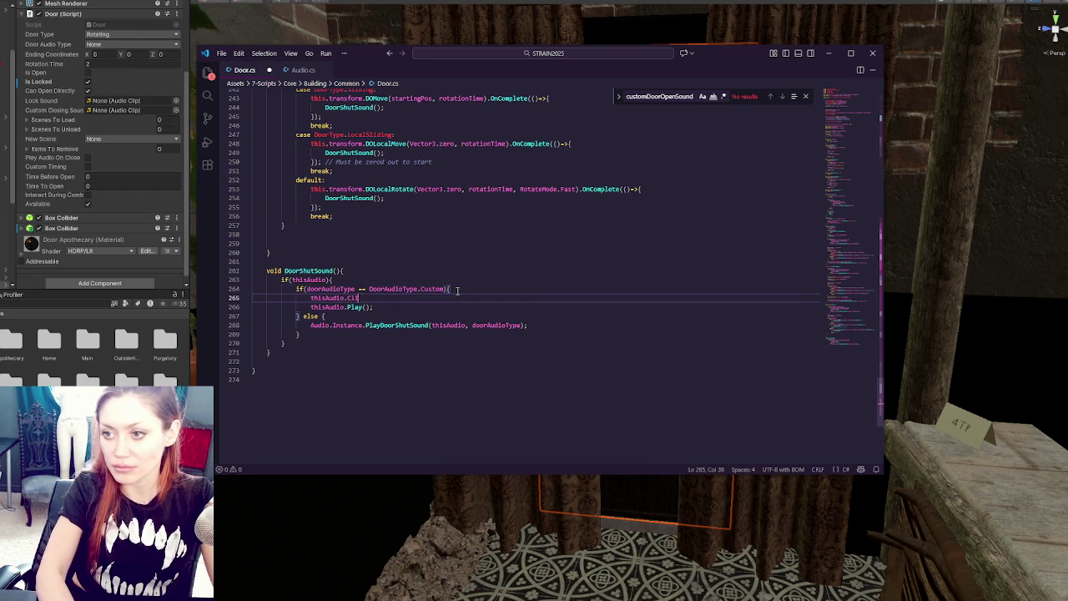
{"action": "type", "text": "p = custom"}
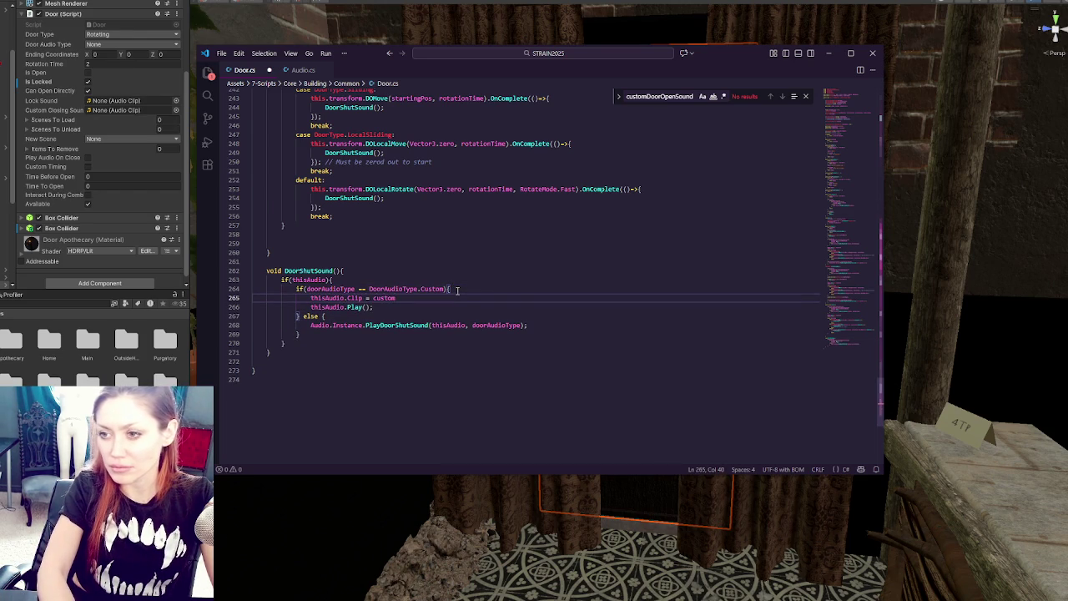
{"action": "type", "text": "ShutD"}
{"action": "key", "text": "BackSpace"}
{"action": "key", "text": "BackSpace"}
{"action": "type", "text": "Sound;"}
Search the file for customShutSound and customCloseSound, then select the clip assignment and Play lines
{"action": "double_click", "coordinate": [417, 289]}
{"action": "double_click", "coordinate": [401, 298]}
{"action": "key", "text": "ctrl+f"}
{"action": "left_click", "coordinate": [771, 97]}
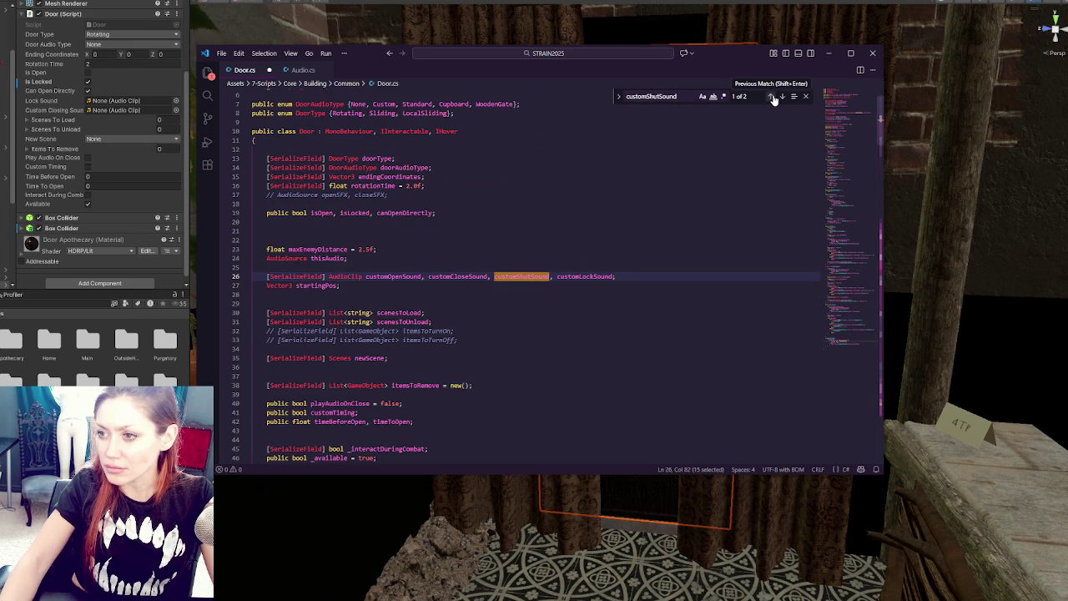
{"action": "key", "text": "ctrl+Left"}
{"action": "key", "text": "ctrl+Left"}
{"action": "key", "text": "ctrl+shift+Right"}
{"action": "key", "text": "ctrl+f"}
{"action": "left_click", "coordinate": [781, 97]}
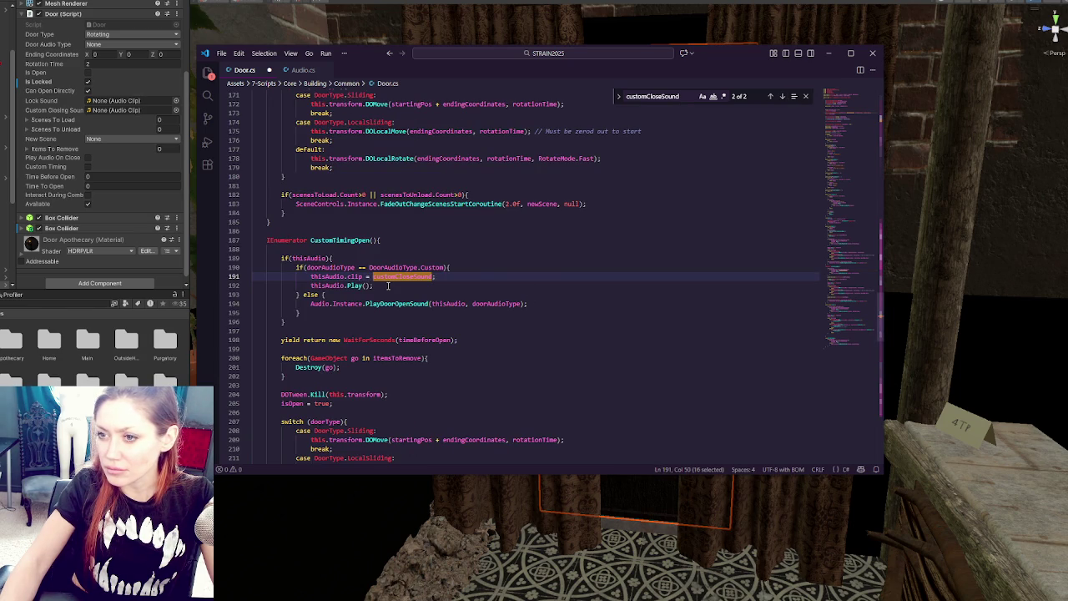
{"action": "left_click", "coordinate": [388, 286]}
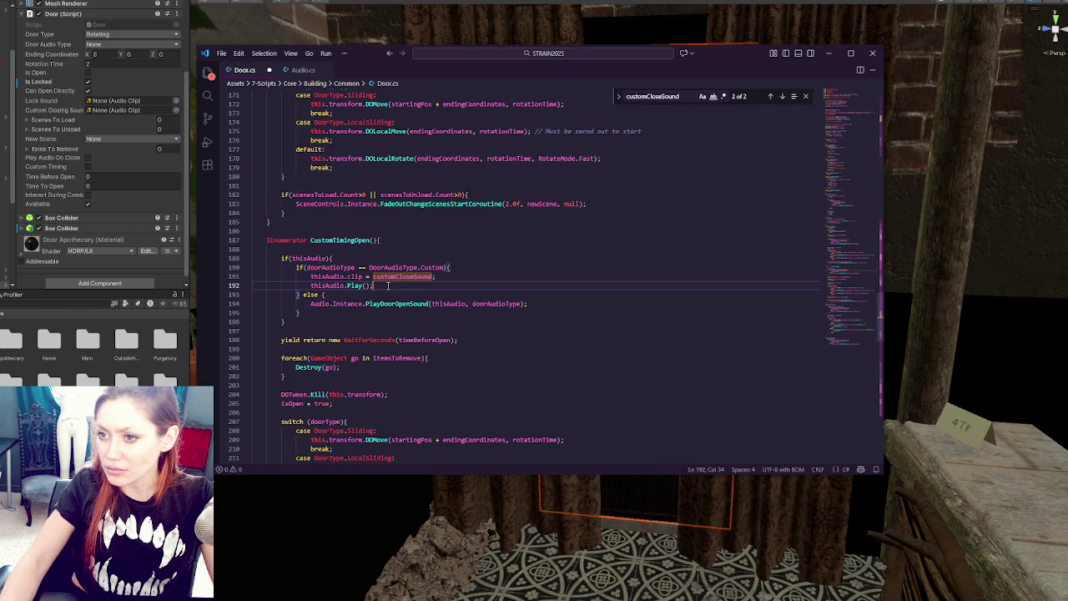
{"action": "left_click", "coordinate": [471, 267], "text": "shift"}
Paste the lines into CloseIt's custom branch, rename line 191's clip to customOpenSound, and save
{"action": "scroll", "coordinate": [470, 267], "scroll_direction": "down", "scroll_amount": 10}
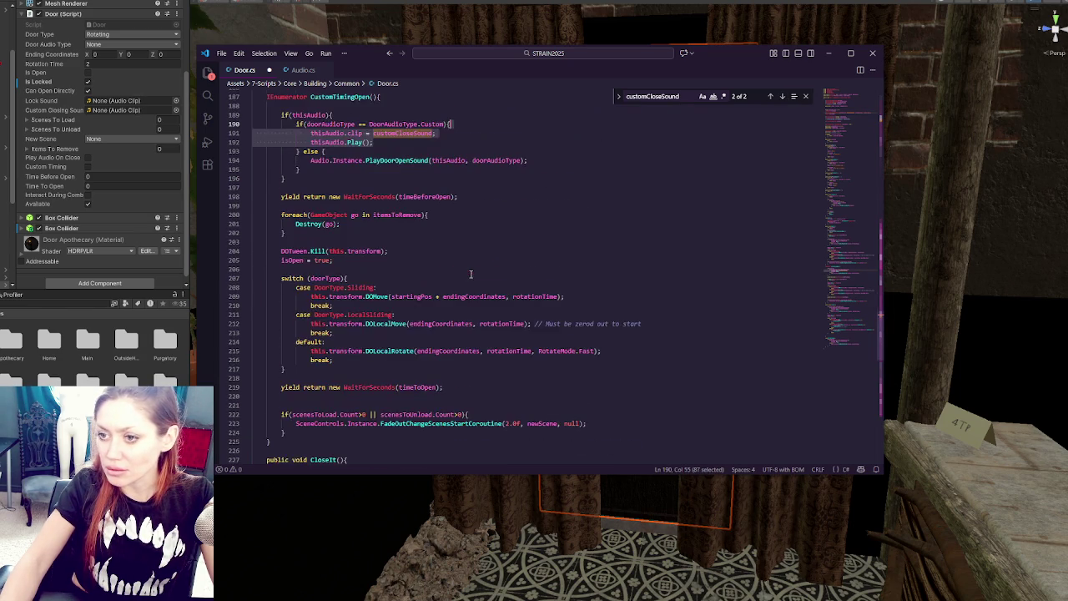
{"action": "left_click", "coordinate": [456, 342]}
{"action": "key", "text": "shift+Down"}
{"action": "key", "text": "shift+Down"}
{"action": "type", "text": "thisAudio.clip = customCloseSound;                 thisAudio.Play();"}
{"action": "scroll", "coordinate": [474, 346], "scroll_direction": "up", "scroll_amount": 10}
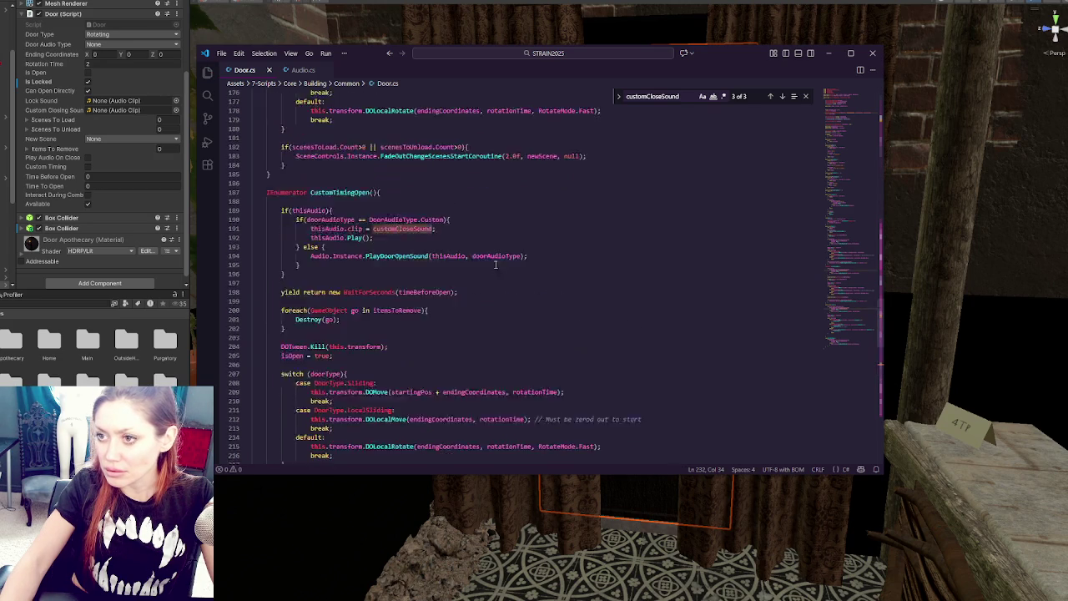
{"action": "left_click", "coordinate": [397, 277]}
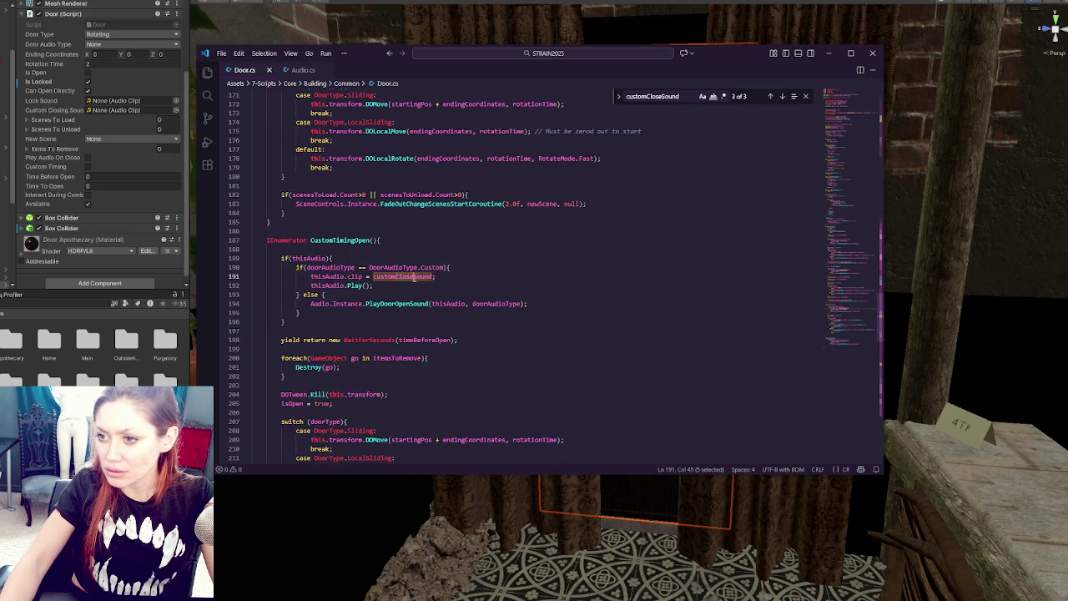
{"action": "key", "text": "Delete"}
{"action": "key", "text": "Delete"}
{"action": "key", "text": "Delete"}
{"action": "type", "text": "Open"}
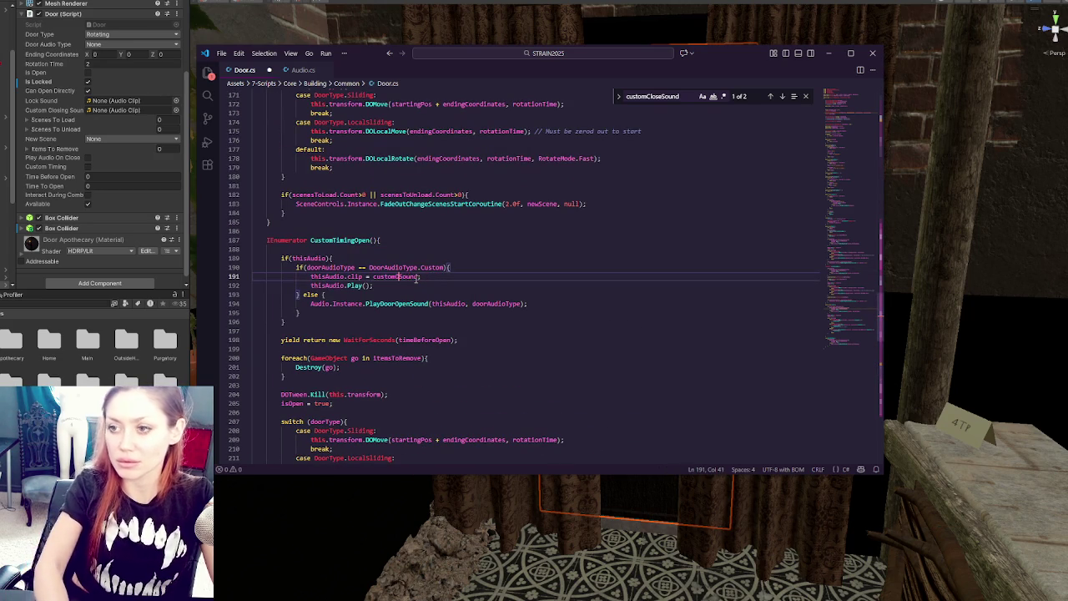
{"action": "key", "text": "ctrl+s"}
{"action": "key", "text": "alt+Tab"}
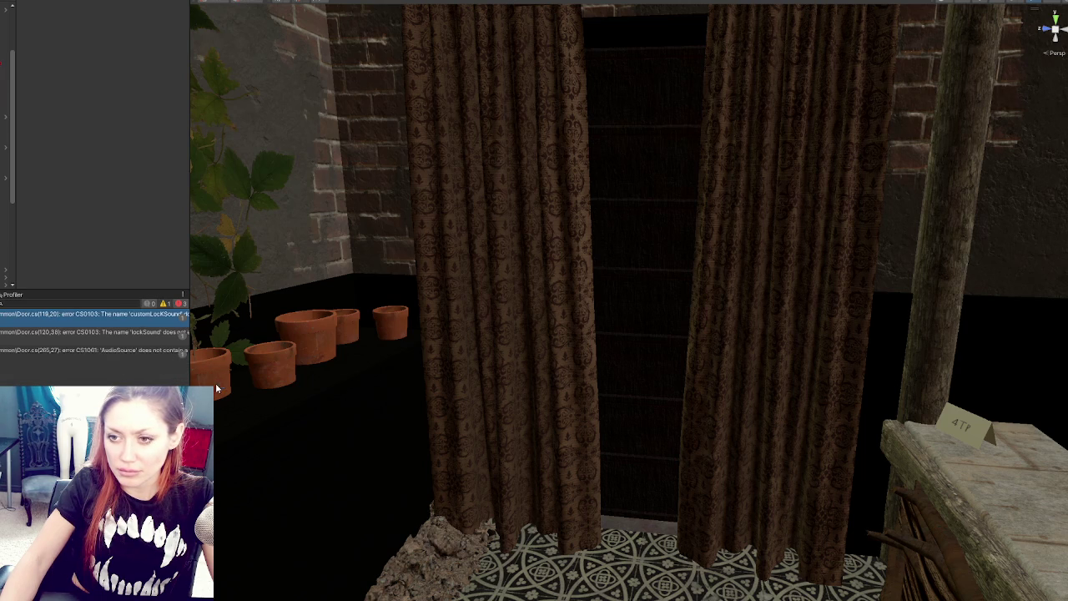
Back in Door.cs, review the custom clip declarations and the customCloseSound and customOpenSound uses
{"action": "key", "text": "alt+Tab"}
{"action": "left_click_drag", "start_coordinate": [851, 248], "coordinate": [854, 114]}
{"action": "double_click", "coordinate": [591, 256]}
{"action": "left_click", "coordinate": [782, 96]}
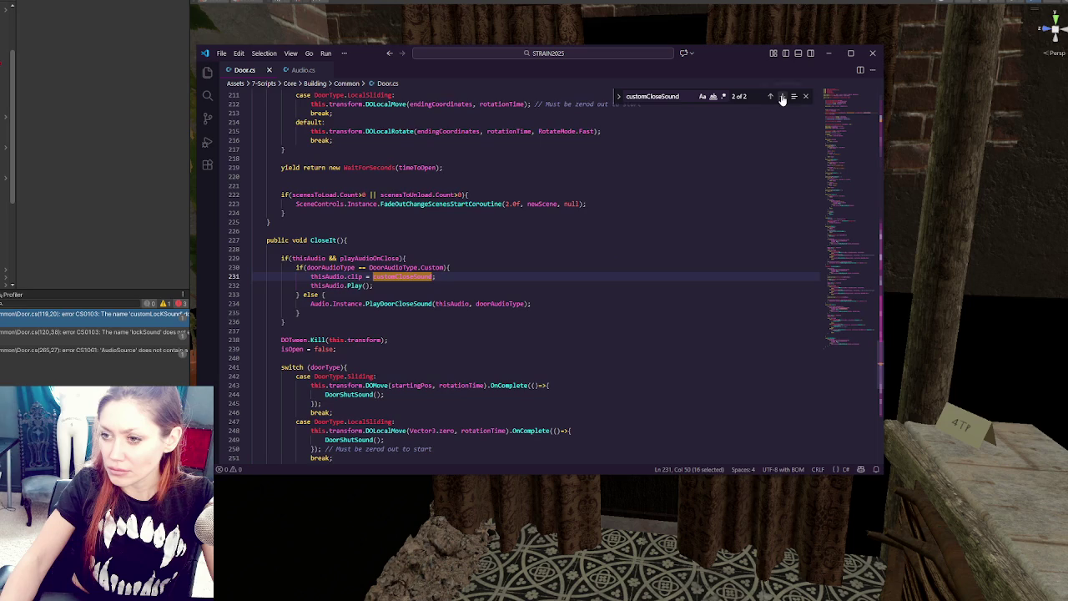
{"action": "scroll", "coordinate": [633, 314], "scroll_direction": "down", "scroll_amount": 5}
{"action": "scroll", "coordinate": [638, 303], "scroll_direction": "up", "scroll_amount": 15}
{"action": "scroll", "coordinate": [529, 282], "scroll_direction": "up", "scroll_amount": 8}
{"action": "double_click", "coordinate": [399, 300]}
{"action": "scroll", "coordinate": [489, 304], "scroll_direction": "up", "scroll_amount": 12}
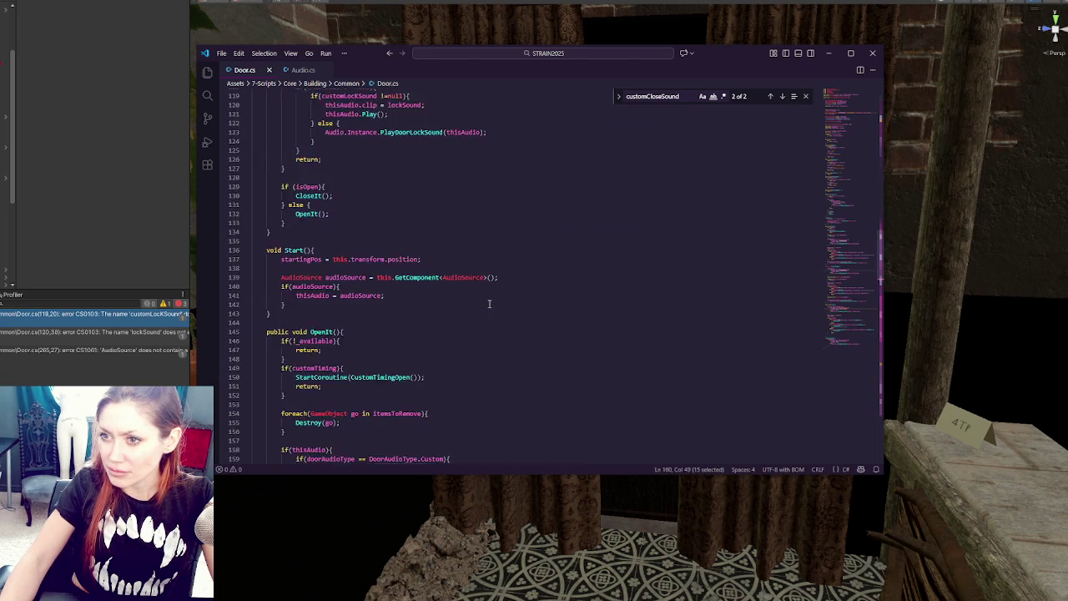
Replace lockSound with customLockSound on line 120 and let Unity recompile
{"action": "double_click", "coordinate": [401, 321]}
{"action": "type", "text": "customLockSound"}
{"action": "left_click", "coordinate": [526, 325]}
{"action": "left_click", "coordinate": [416, 311]}
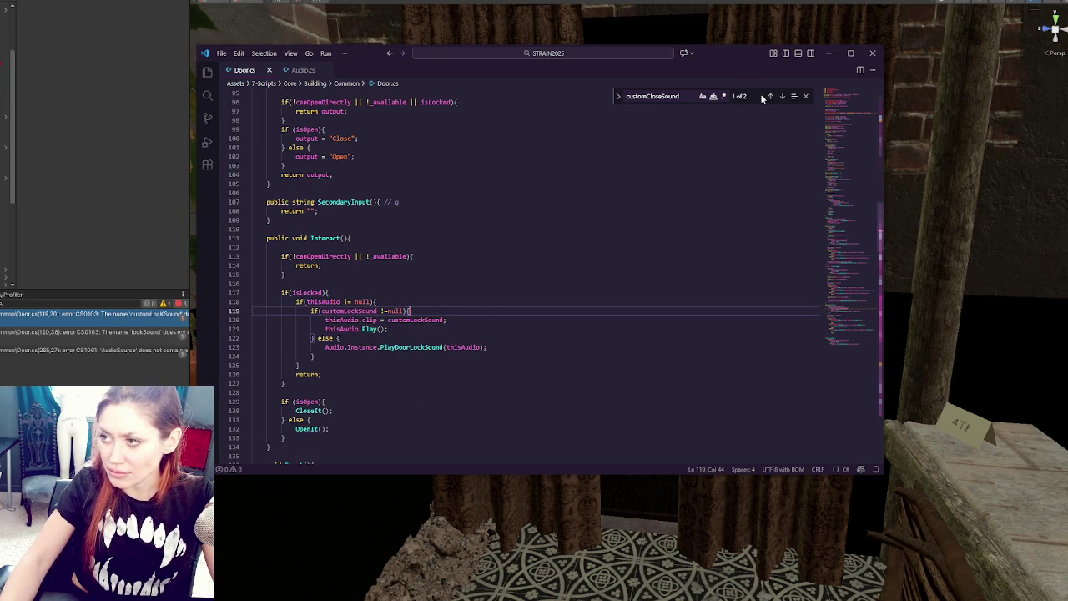
{"action": "key", "text": "alt+Tab"}
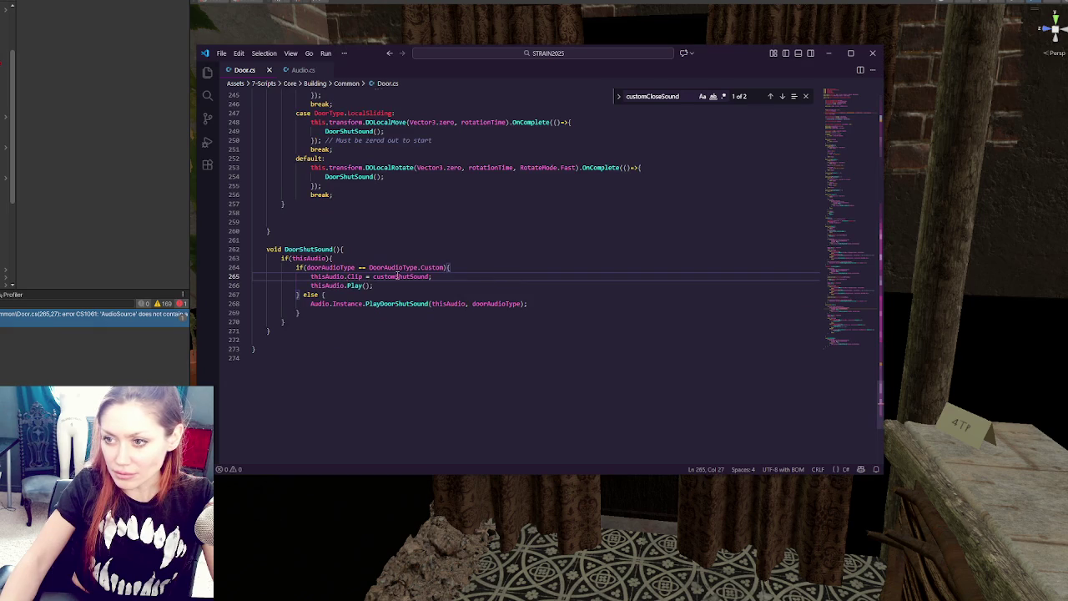
Paste the copied clip name into DoorShutSound's clip assignment, checking the customShutSound declaration
{"action": "double_click", "coordinate": [397, 276]}
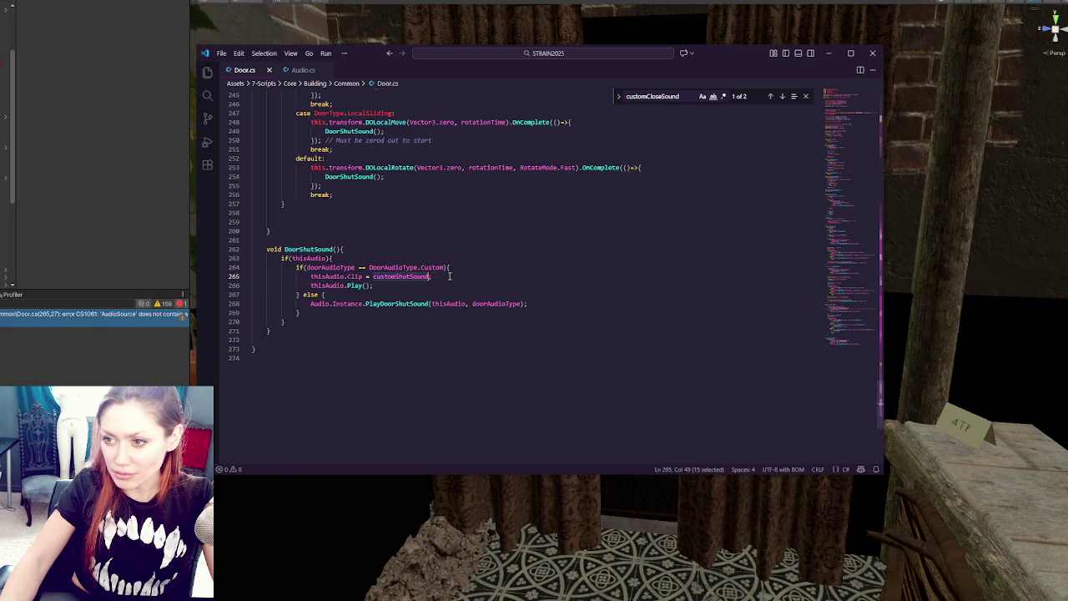
{"action": "left_click_drag", "start_coordinate": [844, 336], "coordinate": [845, 120]}
{"action": "double_click", "coordinate": [473, 189]}
{"action": "double_click", "coordinate": [530, 188]}
{"action": "key", "text": "ctrl+c"}
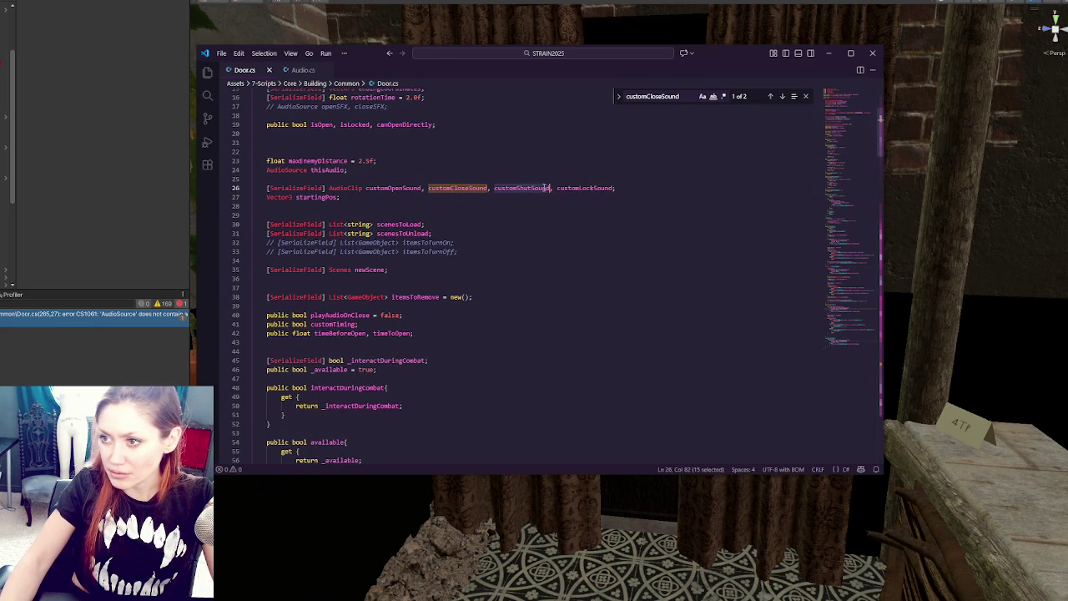
{"action": "left_click", "coordinate": [839, 325]}
{"action": "double_click", "coordinate": [407, 371]}
{"action": "key", "text": "ctrl+v"}
Change Clip to lowercase clip on line 265 and let Unity recompile the scripts
{"action": "left_click", "coordinate": [368, 362]}
{"action": "double_click", "coordinate": [441, 362]}
{"action": "double_click", "coordinate": [356, 371]}
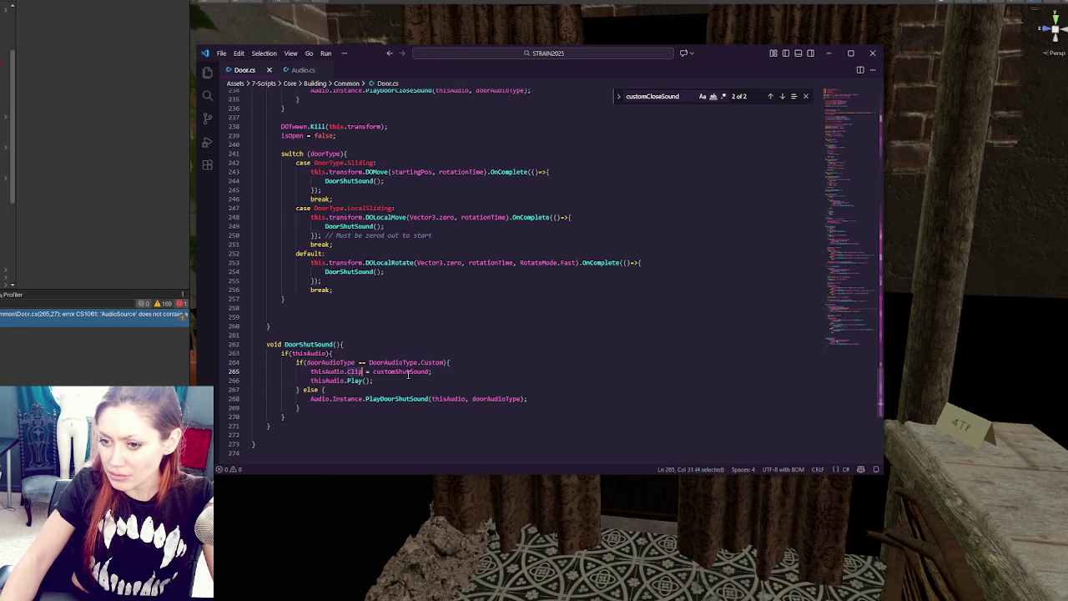
{"action": "key", "text": "Left"}
{"action": "key", "text": "Delete"}
{"action": "type", "text": "c"}
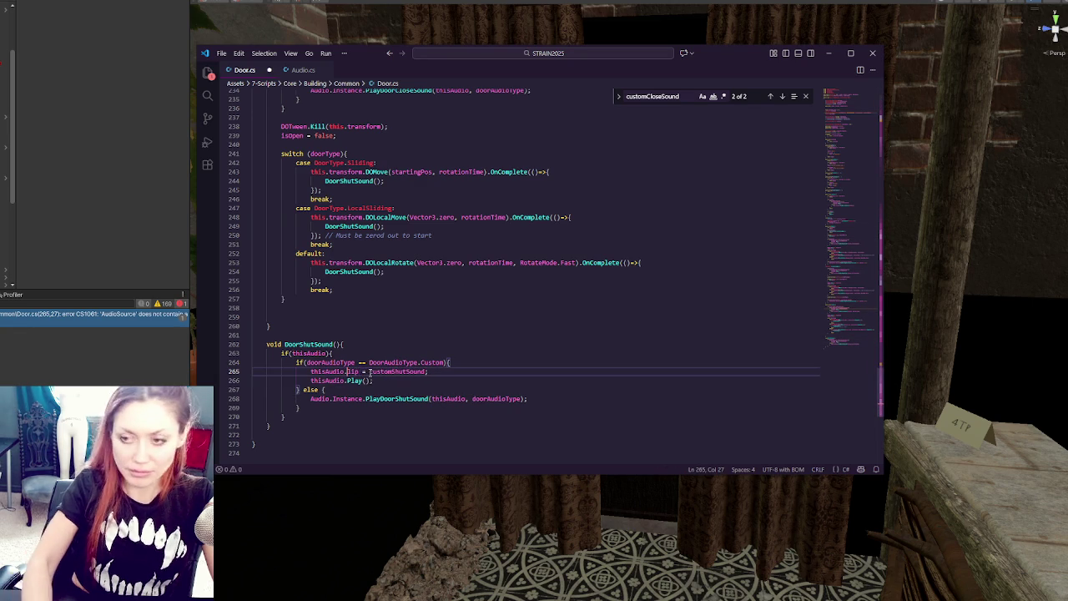
{"action": "key", "text": "alt+Tab"}
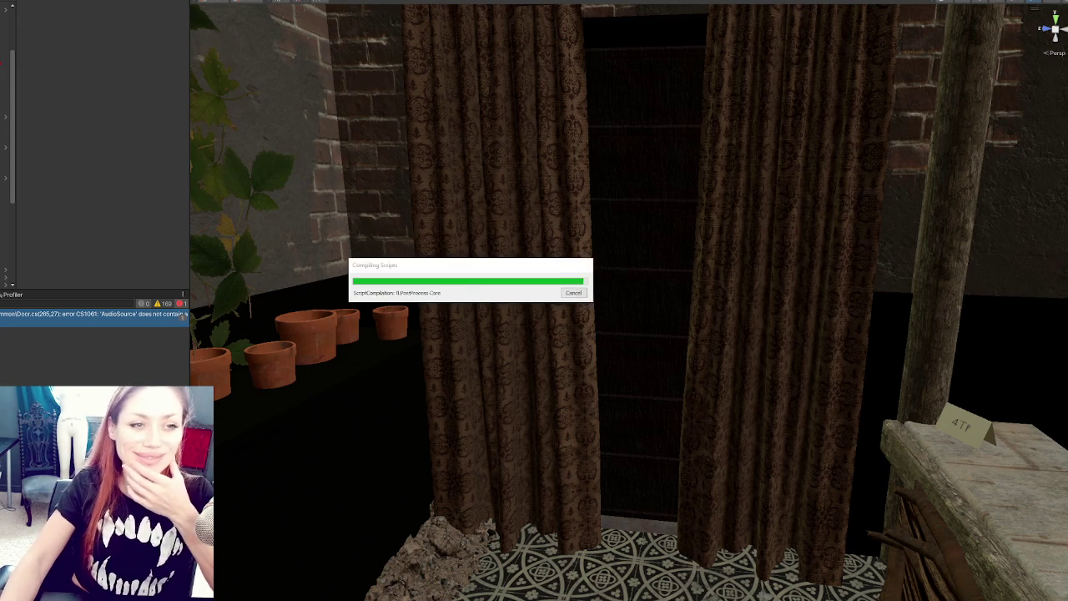
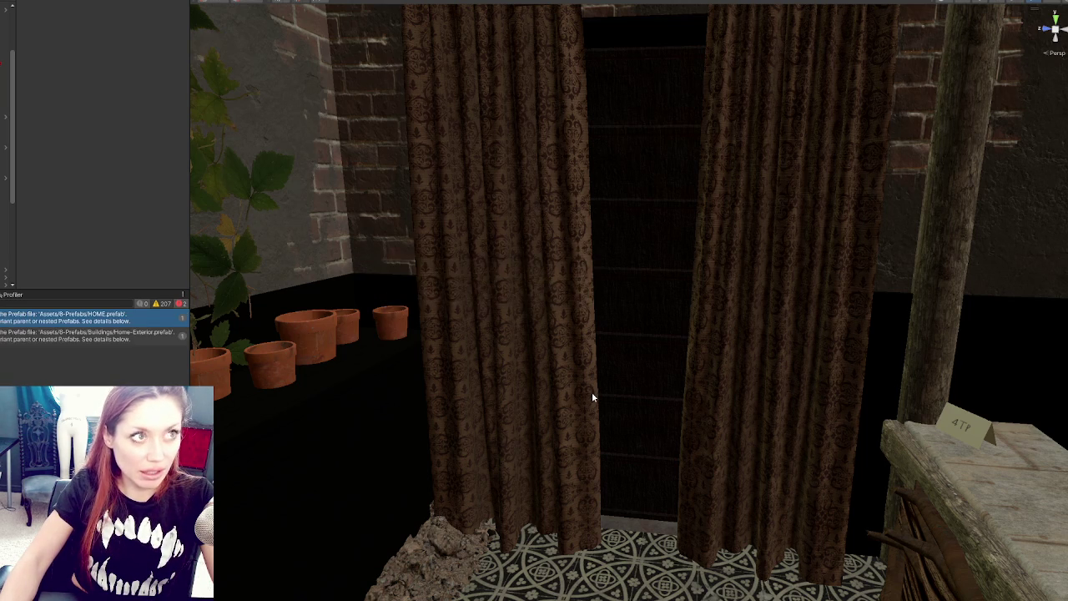
Select the door frame and slide it along X to about -2.34 to line up with the doorway
{"action": "mouse_move", "coordinate": [443, 405]}
{"action": "left_mouse_down"}
{"action": "mouse_move", "coordinate": [500, 384]}
{"action": "mouse_move", "coordinate": [584, 392]}
{"action": "left_mouse_up"}
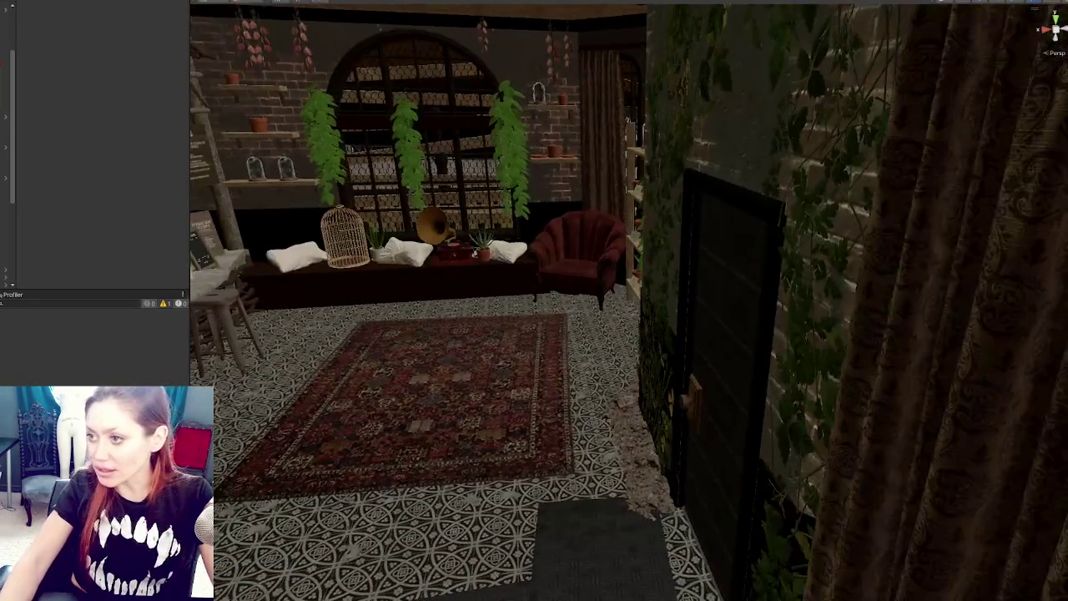
{"action": "left_click", "coordinate": [769, 277]}
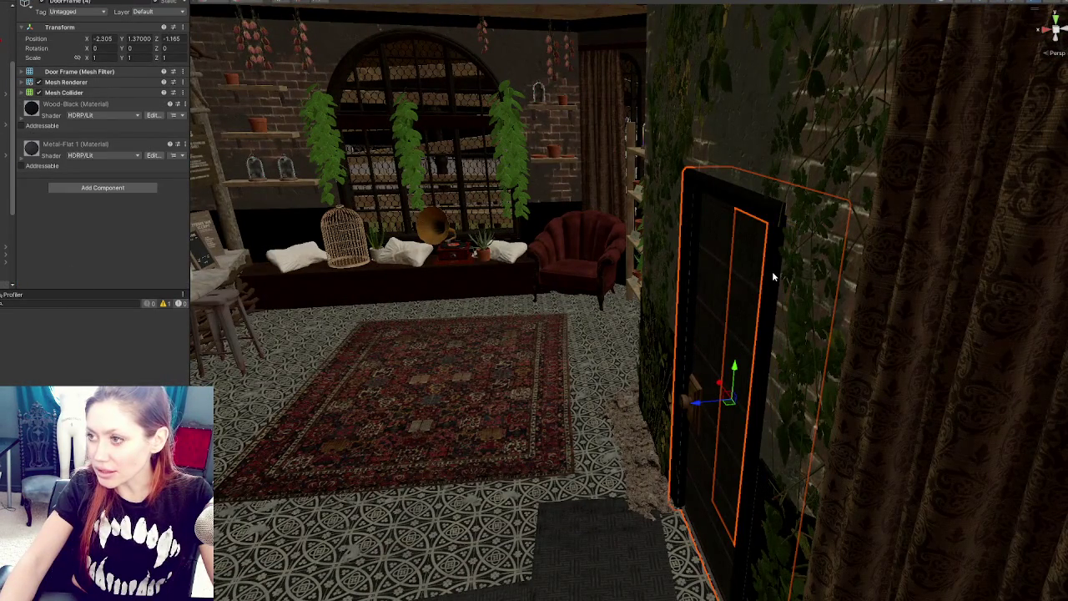
{"action": "key", "text": "f"}
{"action": "mouse_move", "coordinate": [657, 300]}
{"action": "left_mouse_down"}
{"action": "mouse_move", "coordinate": [601, 306]}
{"action": "mouse_move", "coordinate": [953, 287]}
{"action": "mouse_move", "coordinate": [866, 294]}
{"action": "mouse_move", "coordinate": [735, 392]}
{"action": "left_mouse_up"}
{"action": "scroll", "coordinate": [616, 306], "scroll_direction": "up", "scroll_amount": 3}
{"action": "scroll", "coordinate": [606, 305], "scroll_direction": "up", "scroll_amount": 2}
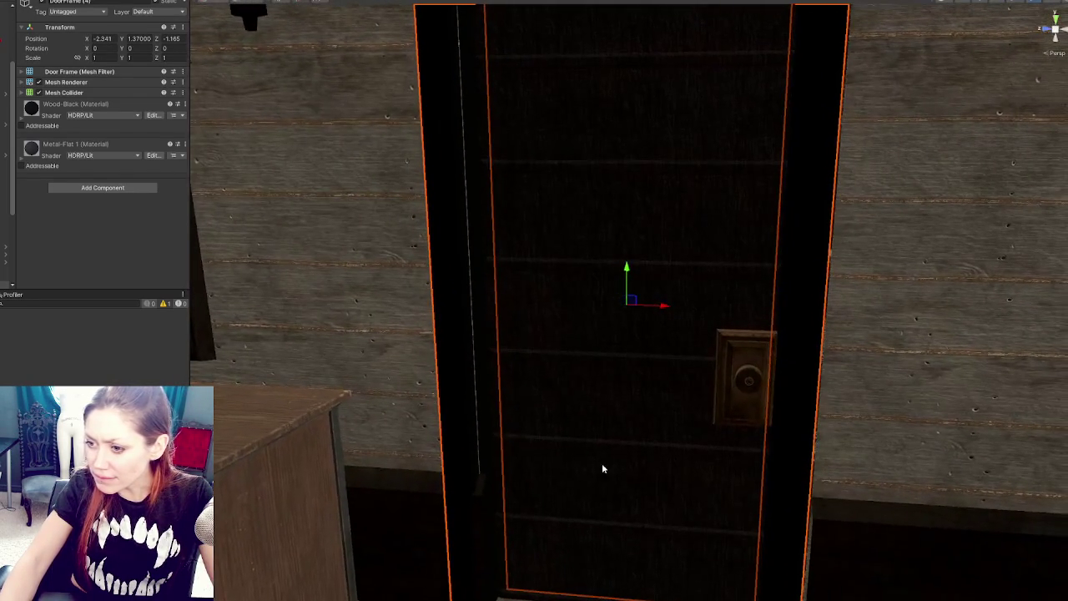
{"action": "mouse_move", "coordinate": [670, 314]}
{"action": "left_mouse_down"}
{"action": "mouse_move", "coordinate": [687, 310]}
{"action": "mouse_move", "coordinate": [220, 332]}
{"action": "mouse_move", "coordinate": [232, 303]}
{"action": "left_mouse_up"}
{"action": "left_click_drag", "start_coordinate": [607, 310], "coordinate": [612, 305]}
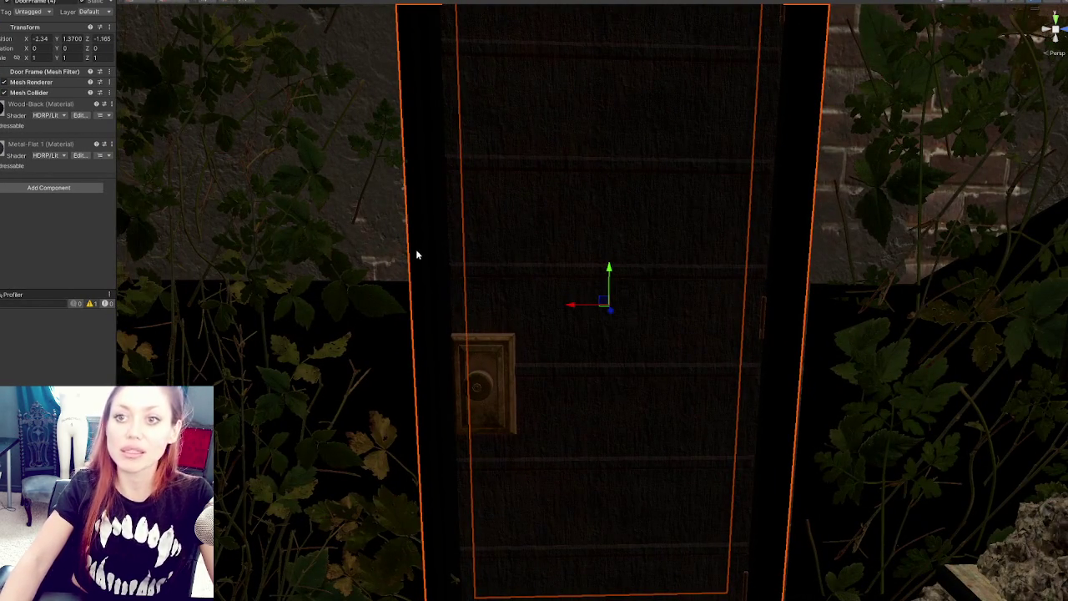
{"action": "scroll", "coordinate": [415, 254], "scroll_direction": "down", "scroll_amount": 3}
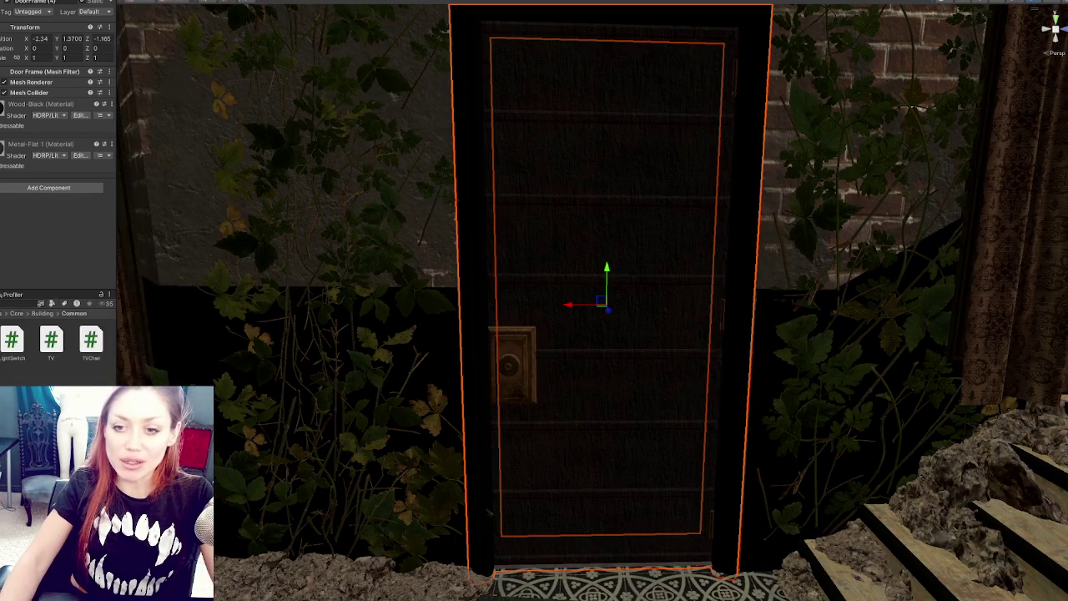
{"action": "left_click", "coordinate": [438, 359]}
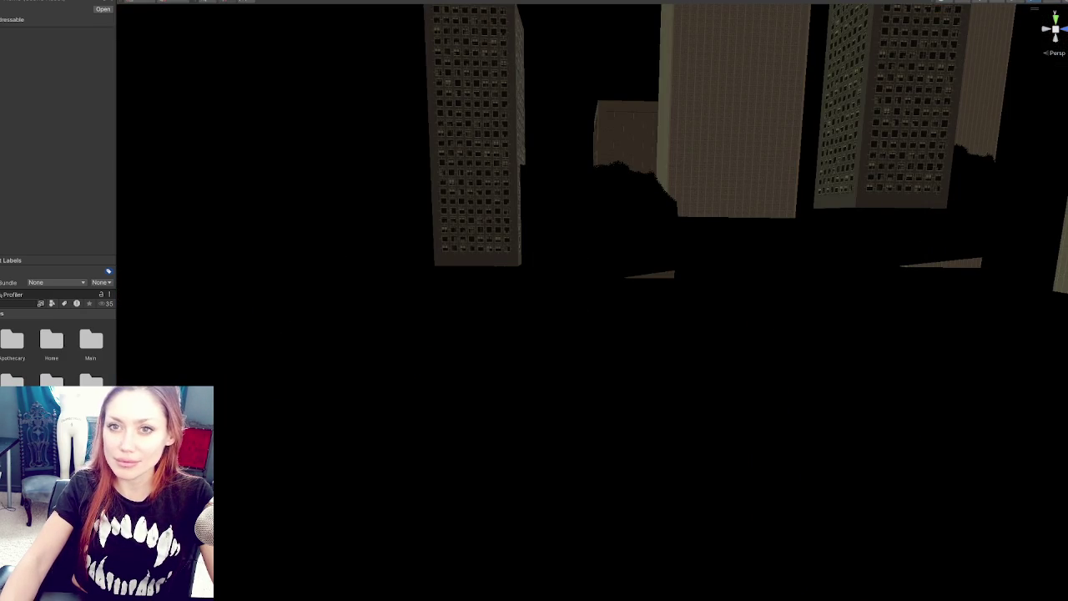
Frame the outdoor park scene and focus the view on the big gate door
{"action": "key", "text": "f"}
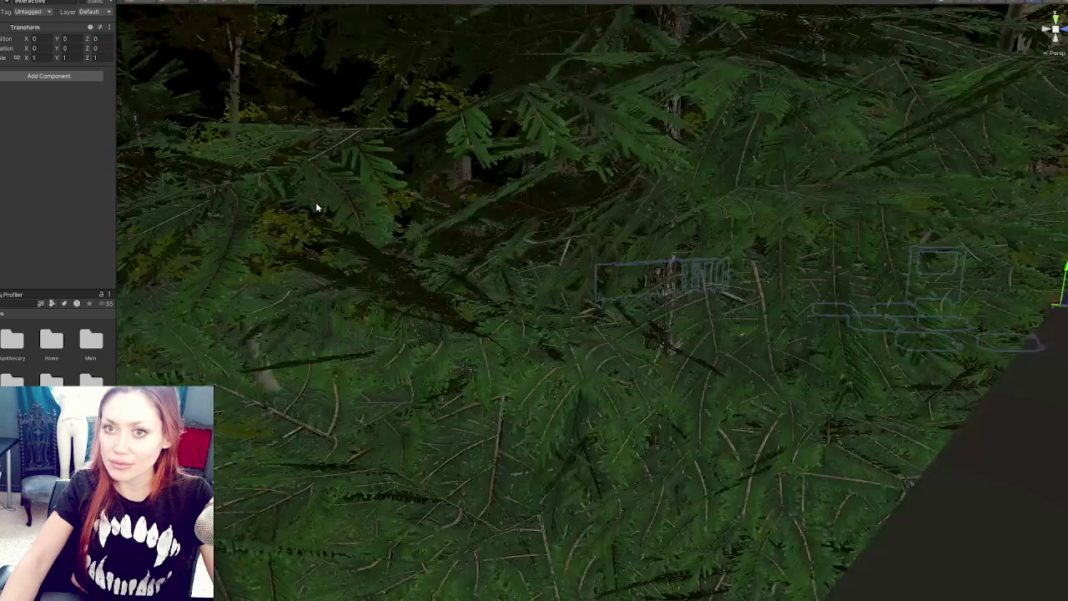
{"action": "key", "text": "f"}
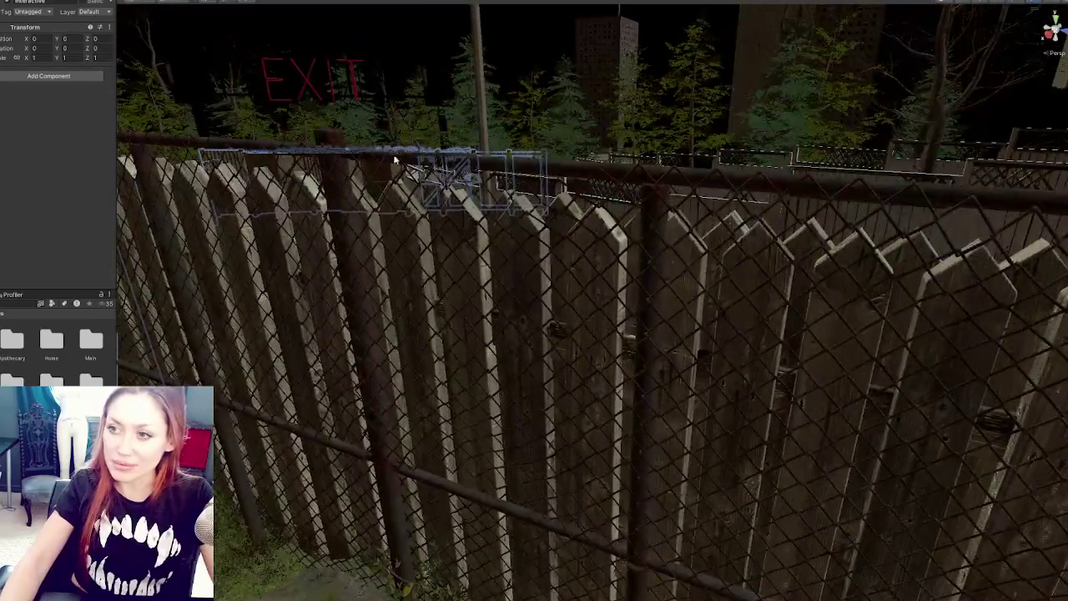
{"action": "scroll", "coordinate": [300, 214], "scroll_direction": "down", "scroll_amount": 3}
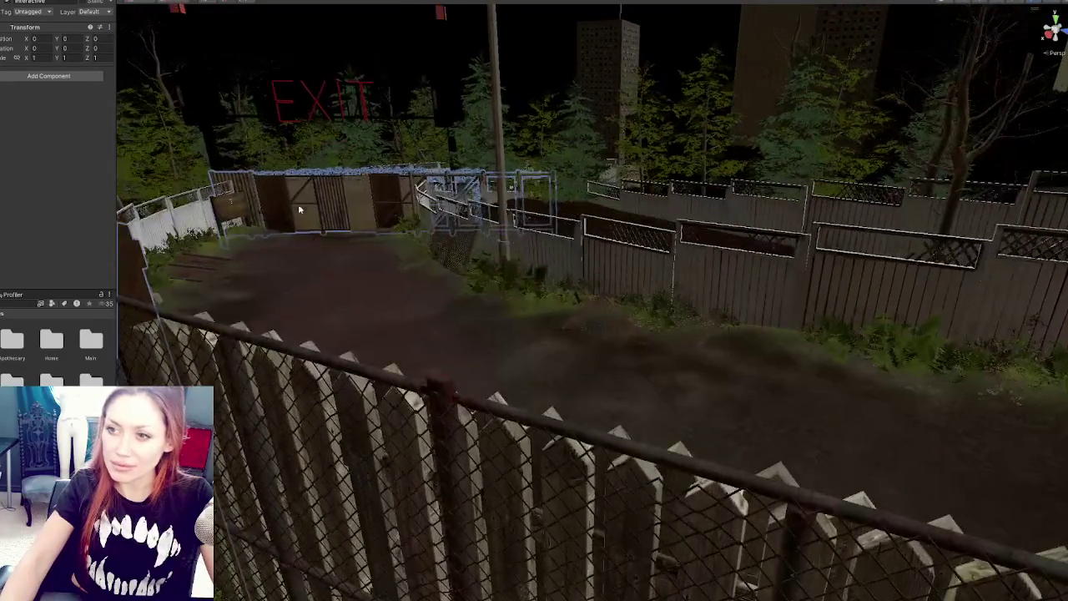
{"action": "left_click", "coordinate": [261, 202]}
{"action": "key", "text": "f"}
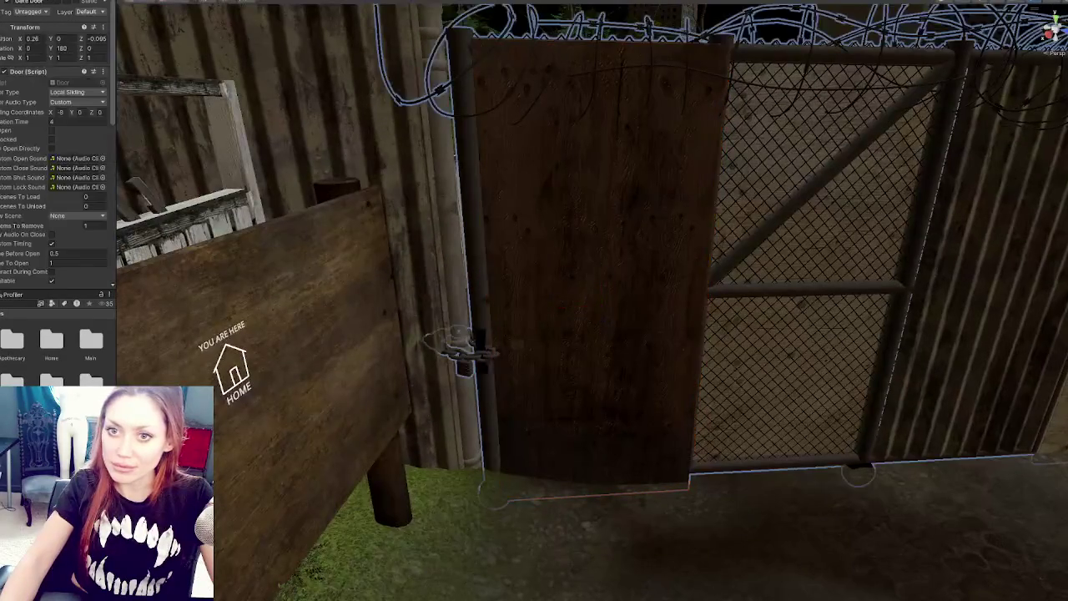
{"action": "scroll", "coordinate": [48, 128], "scroll_direction": "down", "scroll_amount": 5}
Browse the project assets for the gate's audio clip and open the ByScene folder
{"action": "left_click", "coordinate": [62, 143]}
{"action": "scroll", "coordinate": [54, 71], "scroll_direction": "down", "scroll_amount": 2}
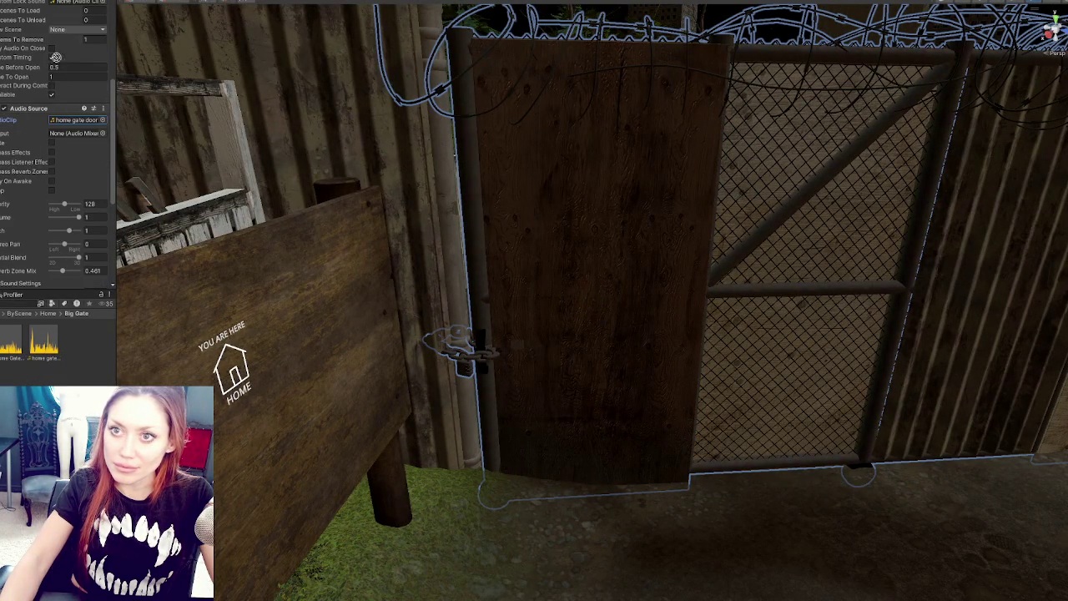
{"action": "scroll", "coordinate": [54, 71], "scroll_direction": "down", "scroll_amount": 2}
{"action": "scroll", "coordinate": [62, 79], "scroll_direction": "up", "scroll_amount": 8}
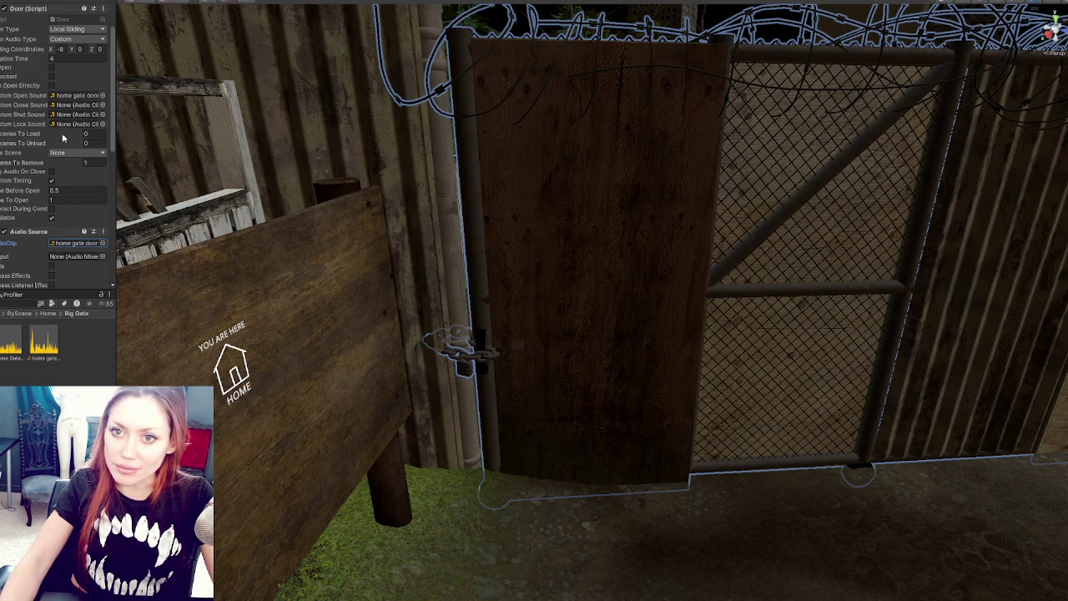
{"action": "left_click_drag", "start_coordinate": [533, 185], "coordinate": [38, 267]}
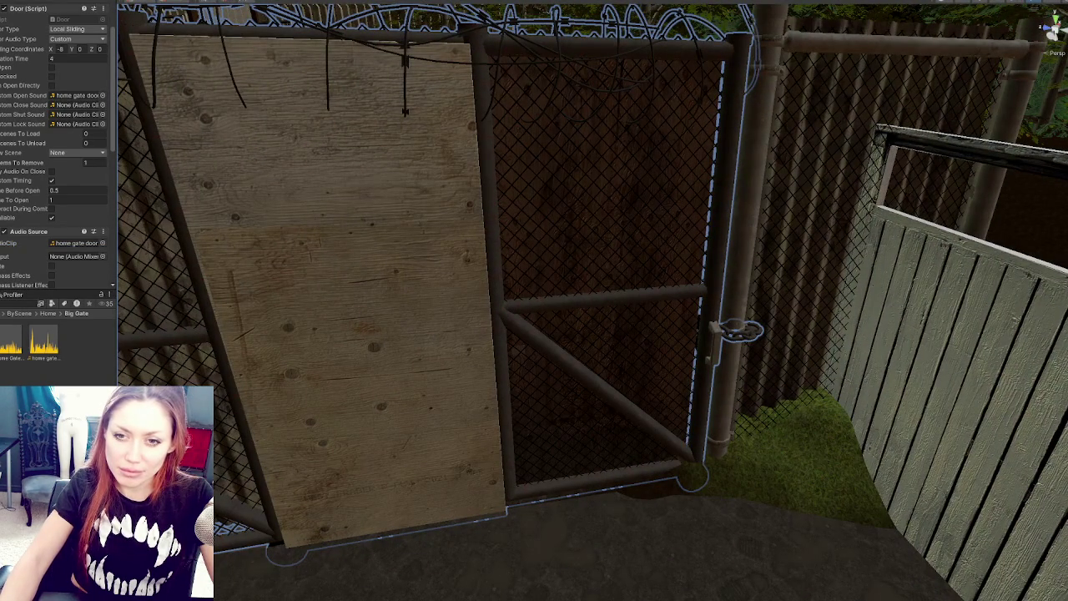
{"action": "left_click", "coordinate": [19, 313]}
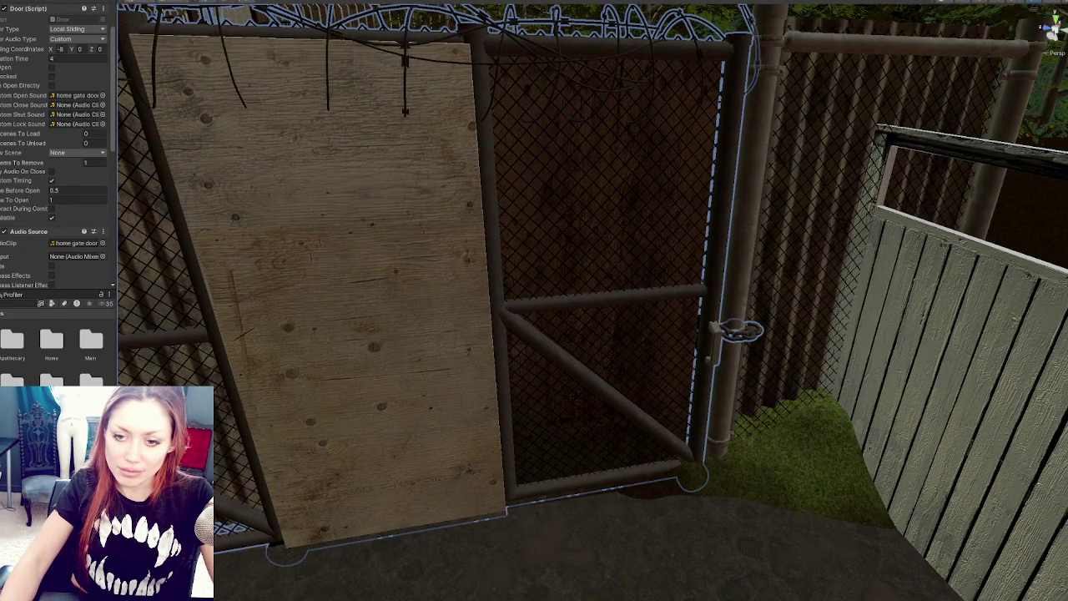
{"action": "left_click", "coordinate": [51, 338]}
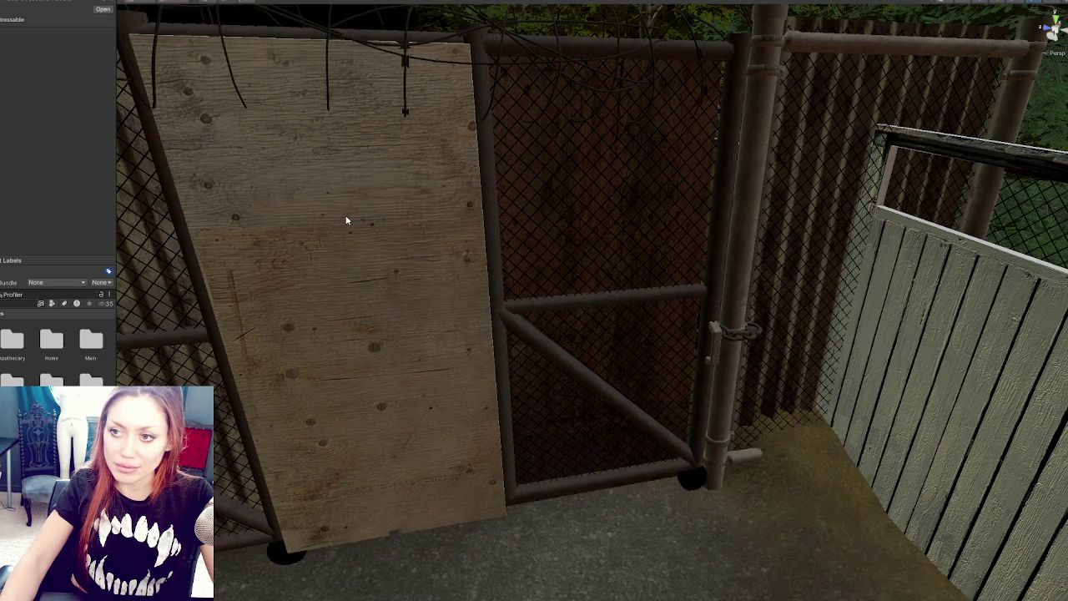
Reselect the whole gate and assign the 'home gate door' clip to Custom Open Sound
{"action": "left_click", "coordinate": [443, 219]}
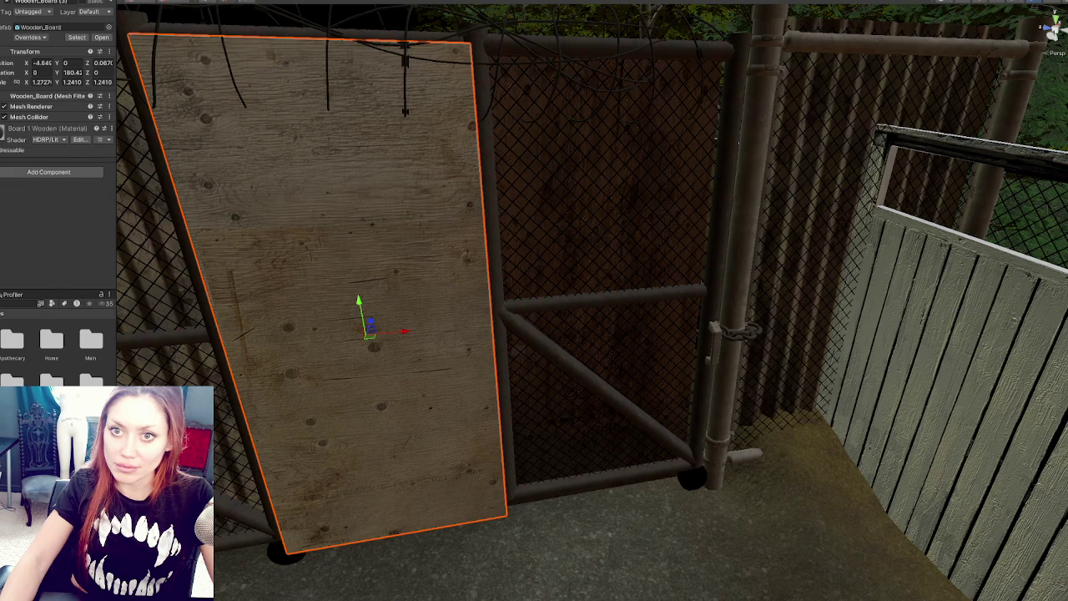
{"action": "left_click", "coordinate": [443, 219]}
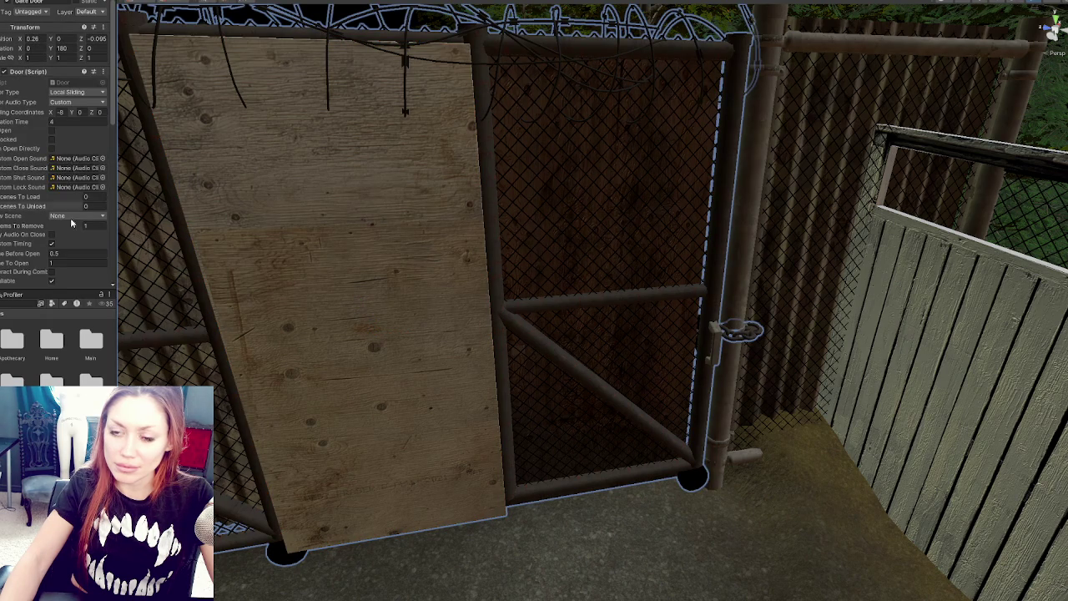
{"action": "scroll", "coordinate": [62, 253], "scroll_direction": "down", "scroll_amount": 2}
{"action": "left_click", "coordinate": [75, 203]}
{"action": "scroll", "coordinate": [76, 248], "scroll_direction": "up", "scroll_amount": 2}
{"action": "left_click_drag", "start_coordinate": [43, 343], "coordinate": [74, 84]}
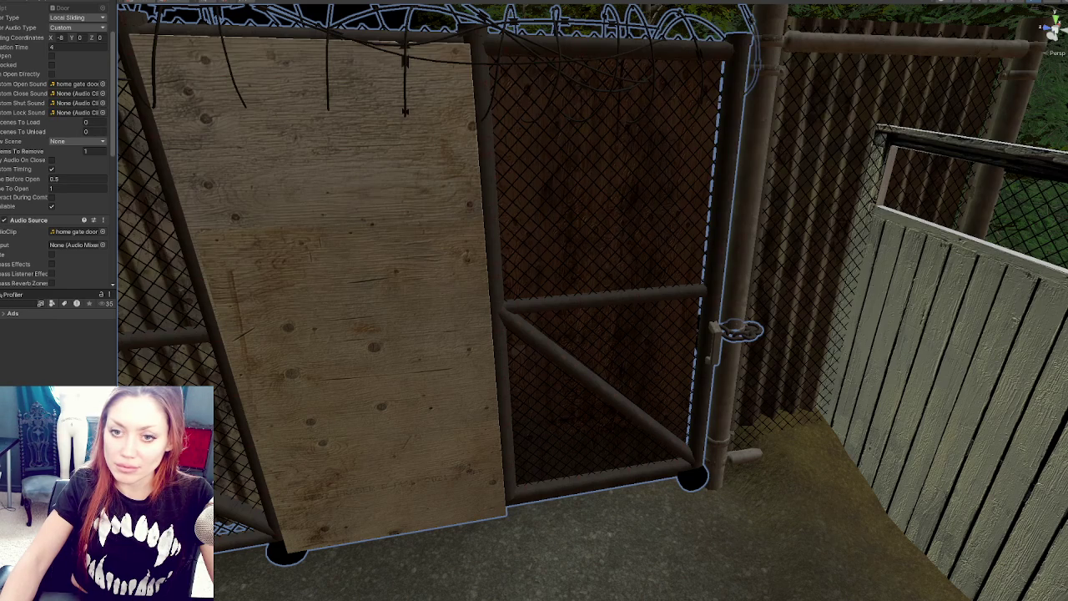
{"action": "double_click", "coordinate": [11, 313]}
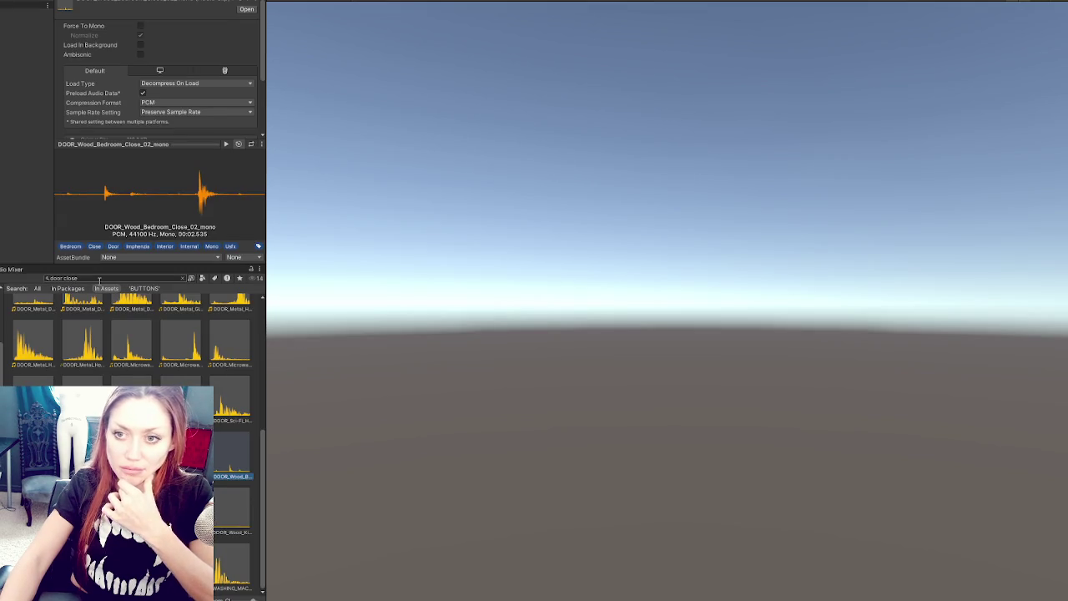
Search the project for 'lock' and preview the grandfather clock clips in the results
{"action": "type", "text": "lock"}
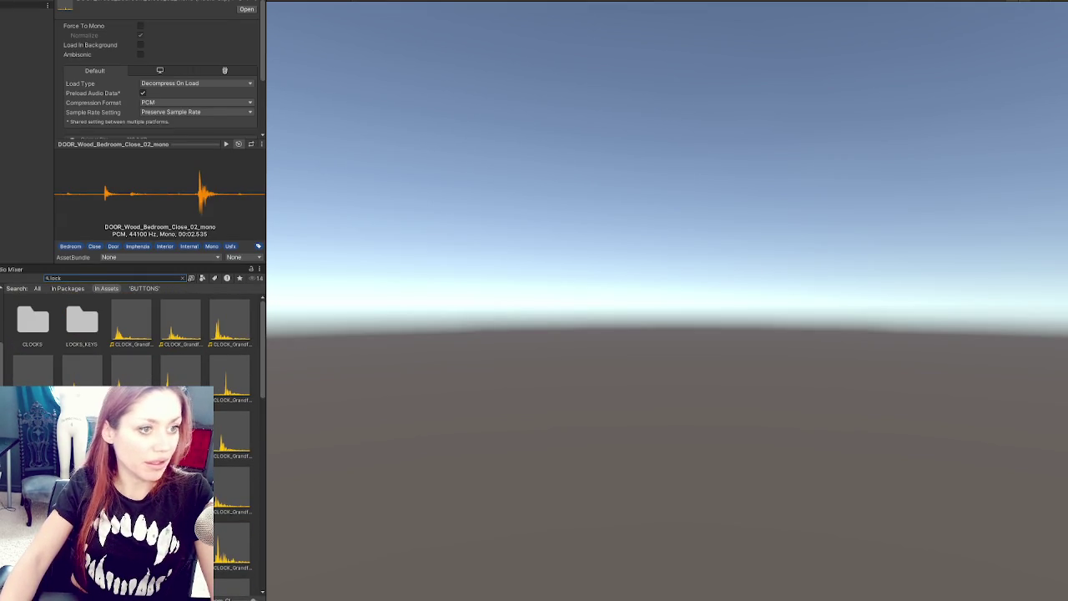
{"action": "left_click", "coordinate": [131, 323]}
{"action": "left_click", "coordinate": [180, 323]}
{"action": "left_click", "coordinate": [232, 331]}
{"action": "left_click", "coordinate": [34, 367]}
{"action": "left_click", "coordinate": [81, 367]}
{"action": "left_click", "coordinate": [131, 372]}
{"action": "left_click", "coordinate": [173, 382]}
{"action": "left_click", "coordinate": [227, 385]}
{"action": "scroll", "coordinate": [222, 435], "scroll_direction": "down", "scroll_amount": 3}
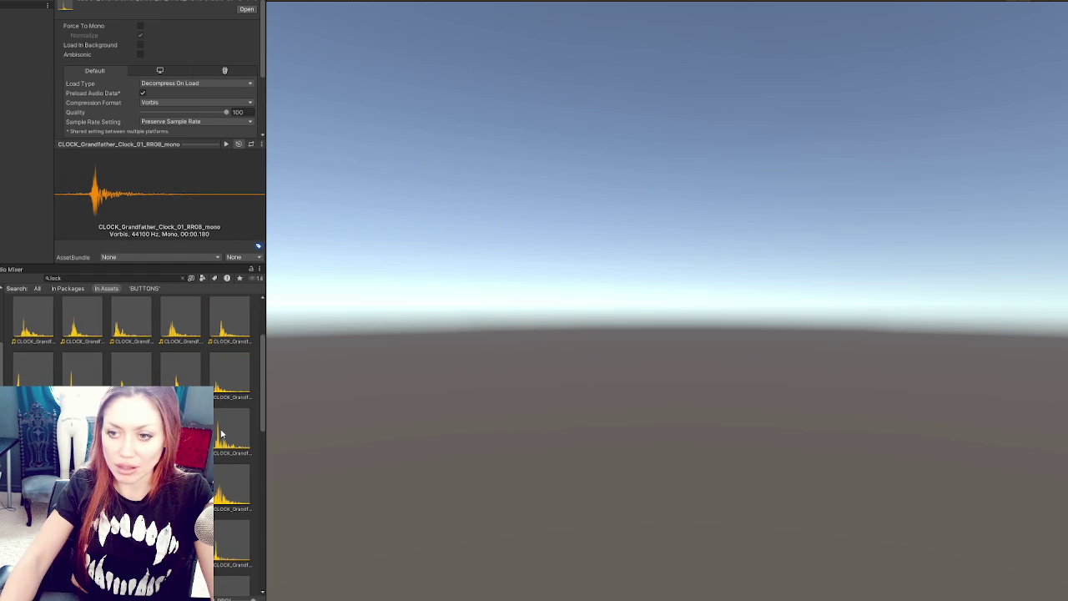
{"action": "scroll", "coordinate": [222, 432], "scroll_direction": "down", "scroll_amount": 2}
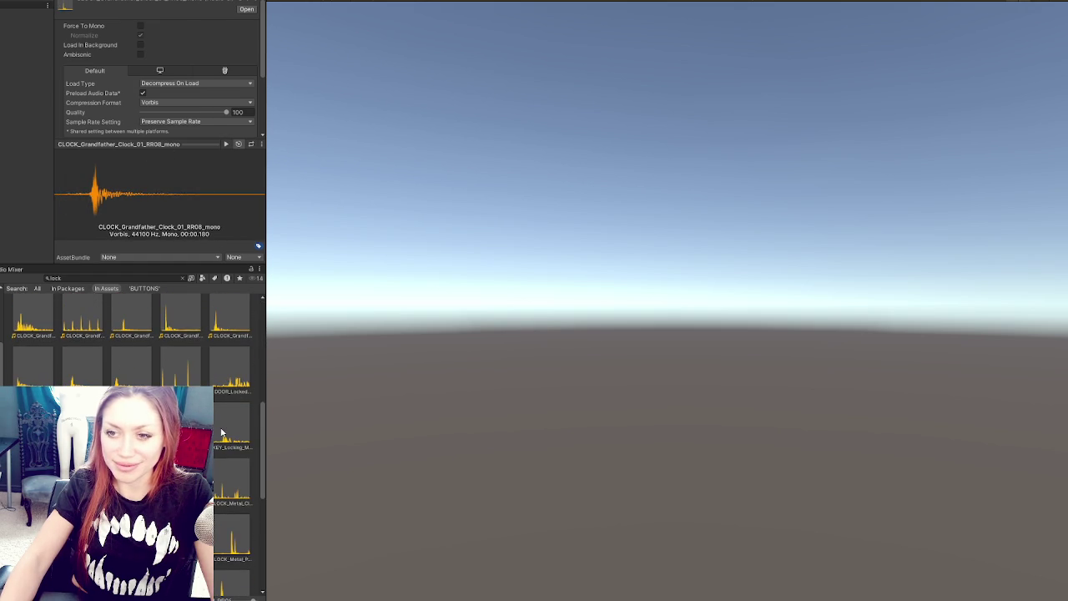
Audition the metal door lock clips and show KEY_Locking_Metal_Door_mono in Explorer
{"action": "left_click", "coordinate": [232, 377]}
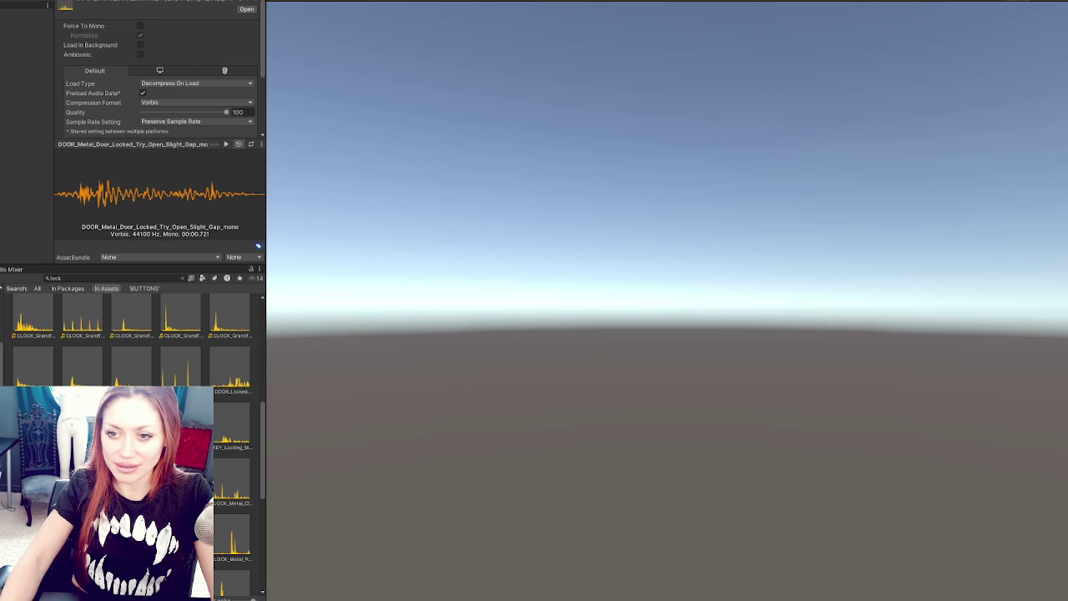
{"action": "key", "text": "Right"}
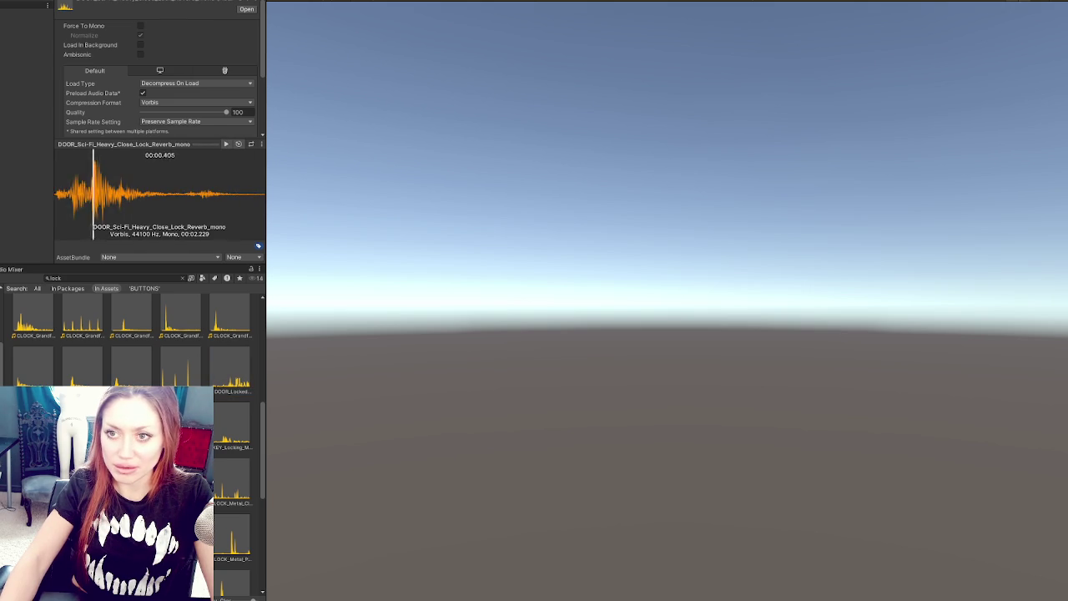
{"action": "key", "text": "Right"}
{"action": "key", "text": "Right"}
{"action": "key", "text": "Right"}
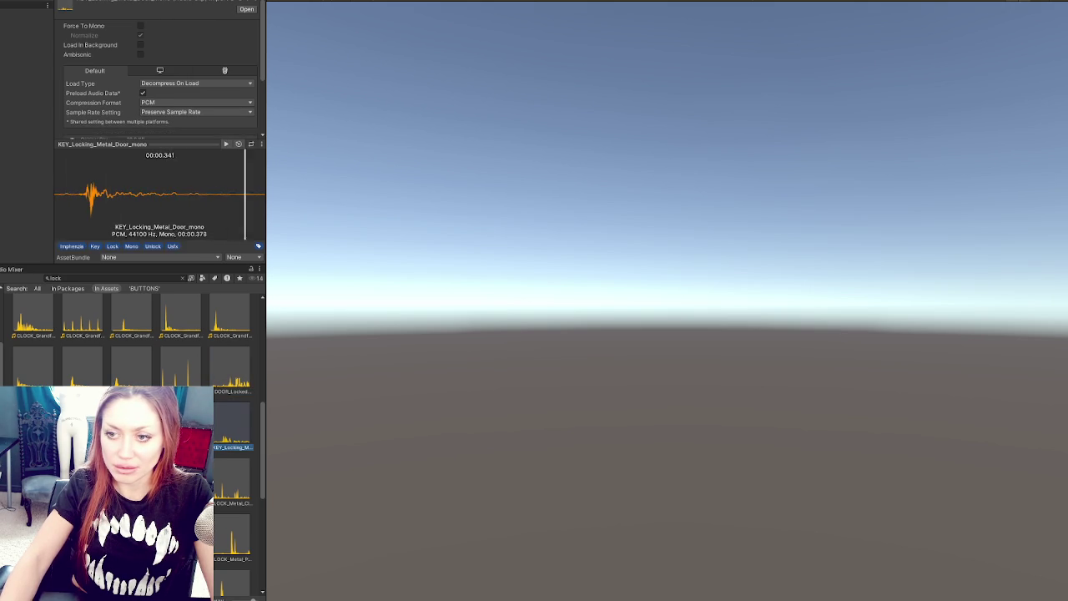
{"action": "key", "text": "Right"}
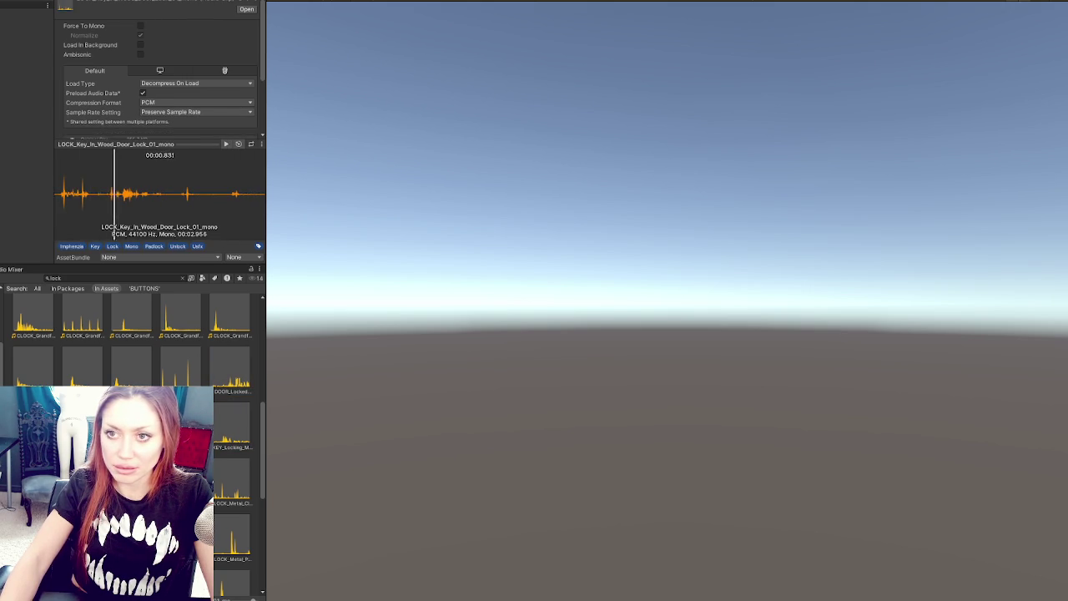
{"action": "key", "text": "Left"}
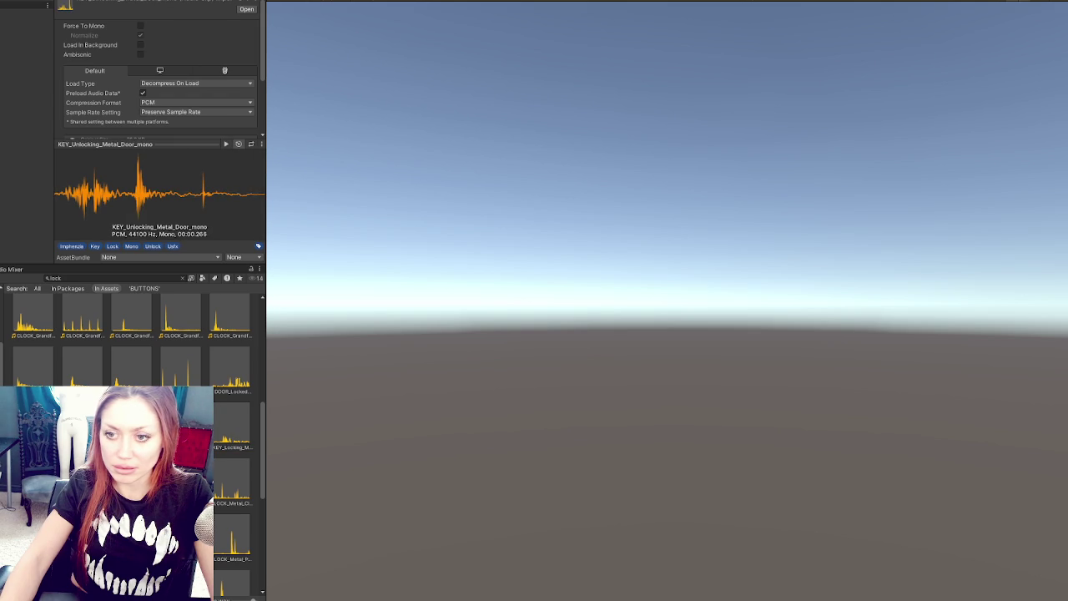
{"action": "left_click", "coordinate": [232, 430]}
{"action": "right_click", "coordinate": [232, 430]}
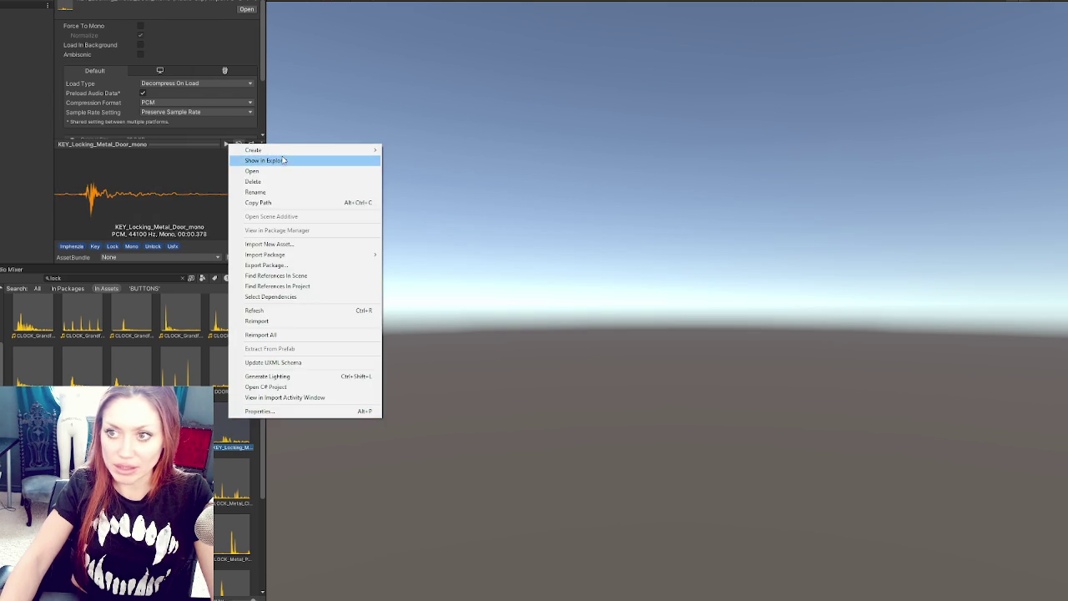
{"action": "left_click", "coordinate": [242, 159]}
Audition the padlock clips and show LOCK_Metal_Padlock_Unlock_Pop_02_mono in Explorer
{"action": "left_click", "coordinate": [236, 481]}
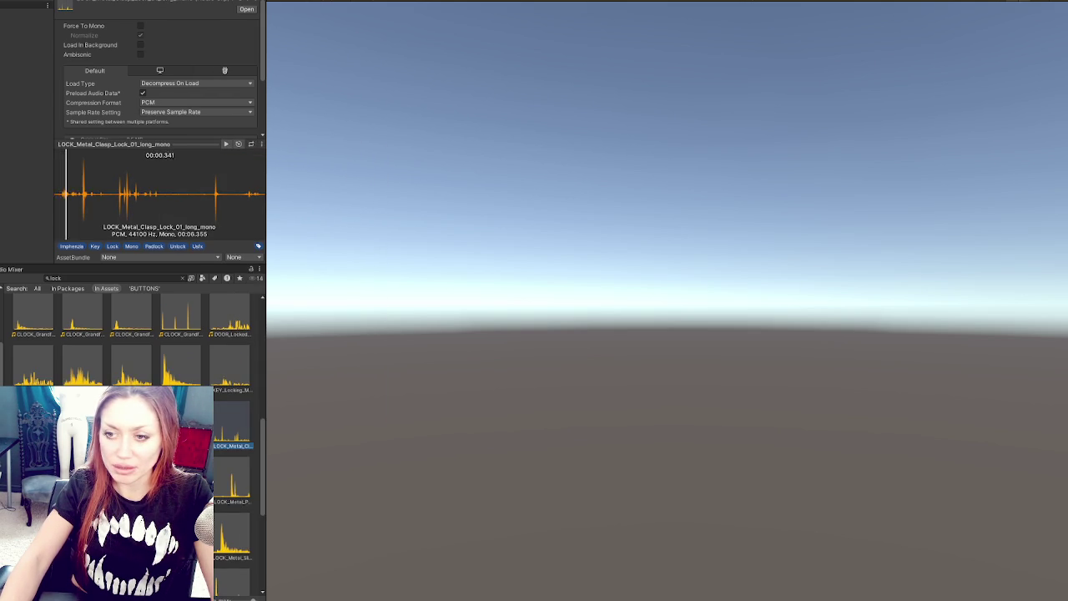
{"action": "scroll", "coordinate": [183, 468], "scroll_direction": "down", "scroll_amount": 1}
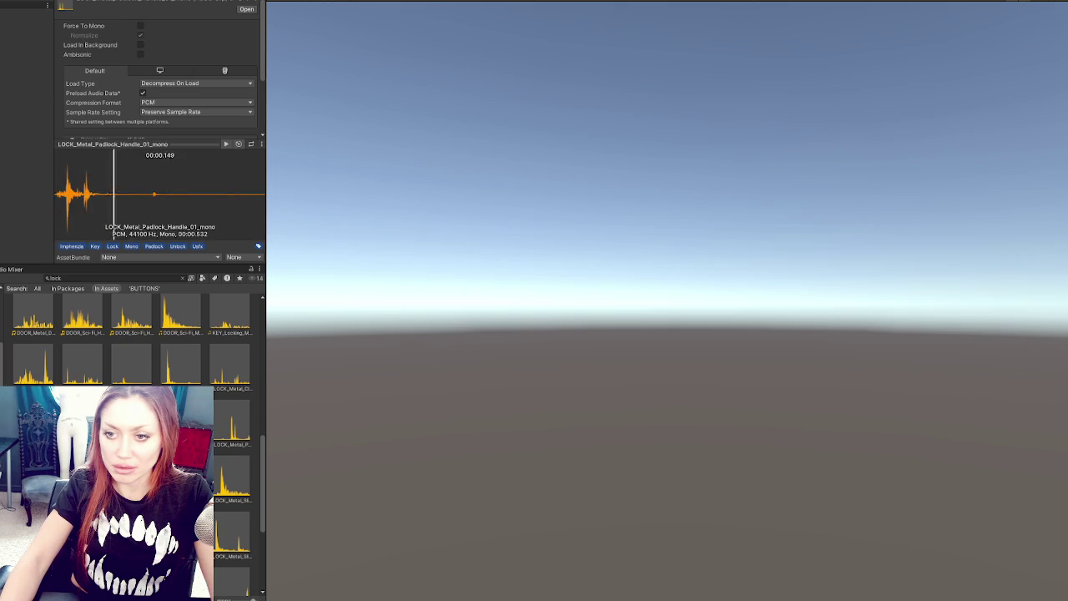
{"action": "left_click", "coordinate": [231, 429]}
{"action": "left_click", "coordinate": [226, 480]}
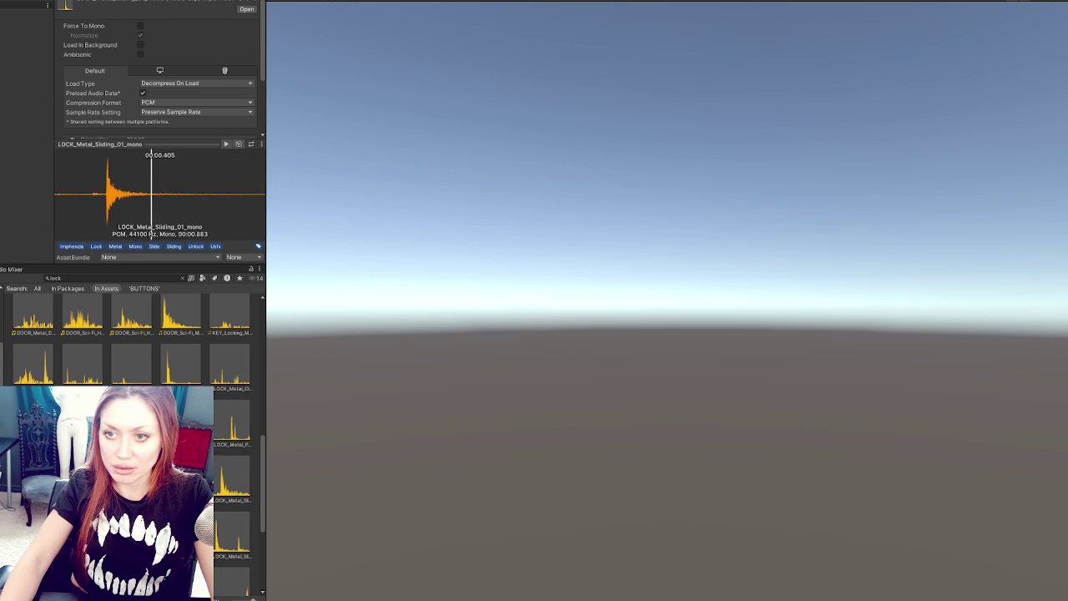
{"action": "left_click", "coordinate": [182, 480]}
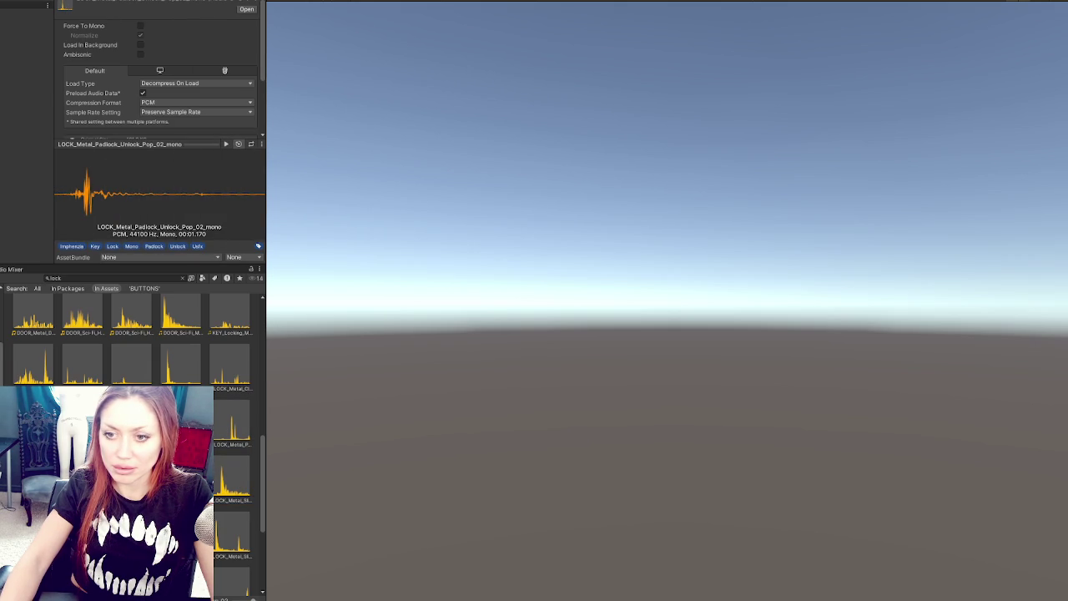
{"action": "right_click", "coordinate": [75, 201]}
{"action": "left_click", "coordinate": [126, 219]}
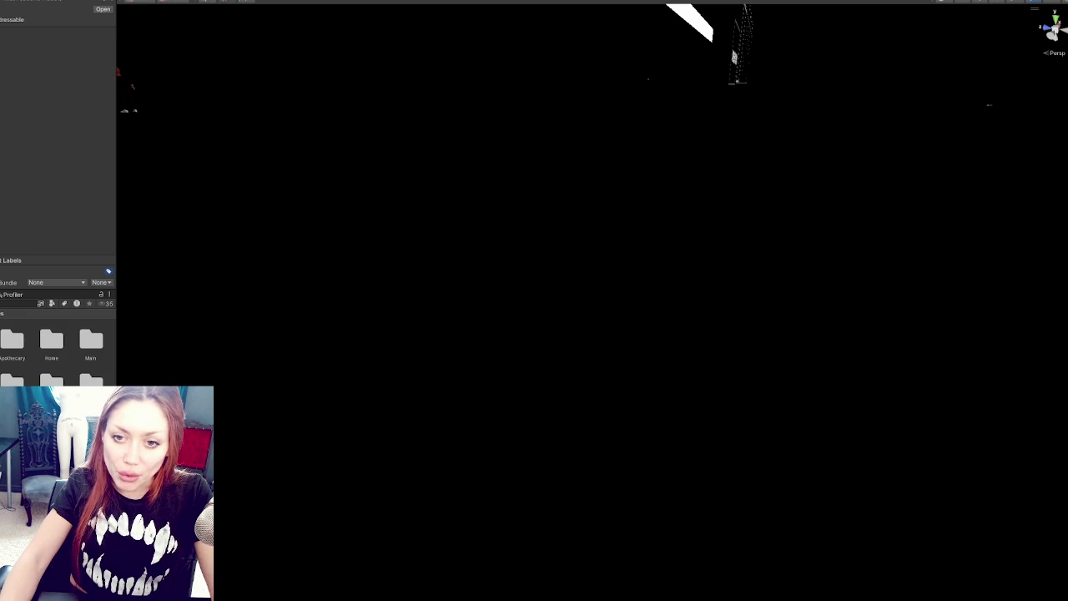
Create a DoorLockSound folder inside Apoth and open it
{"action": "right_click", "coordinate": [21, 387]}
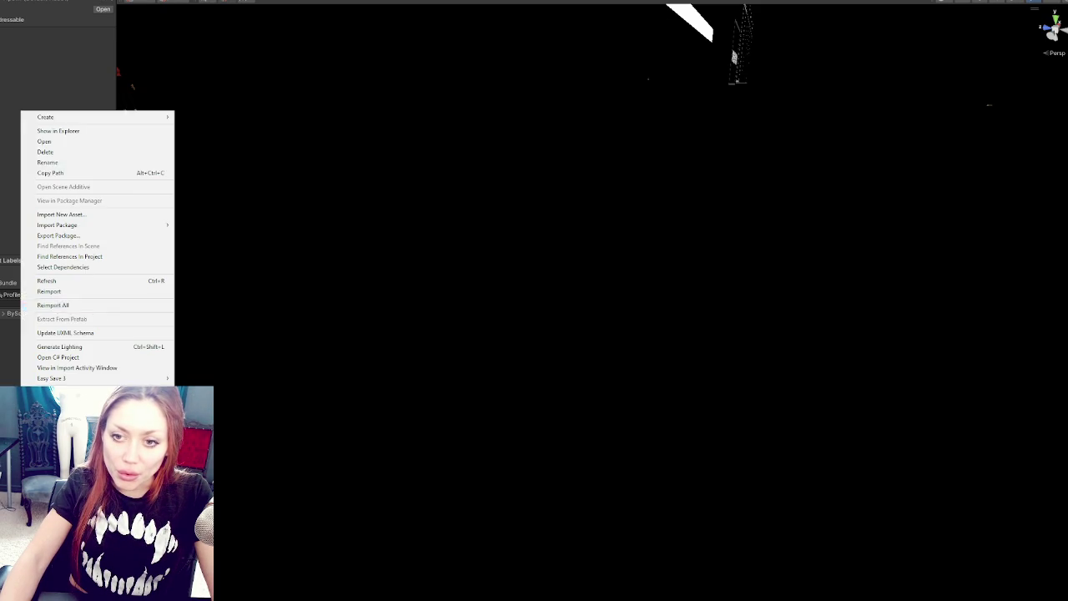
{"action": "mouse_move", "coordinate": [134, 118]}
{"action": "left_click", "coordinate": [250, 89]}
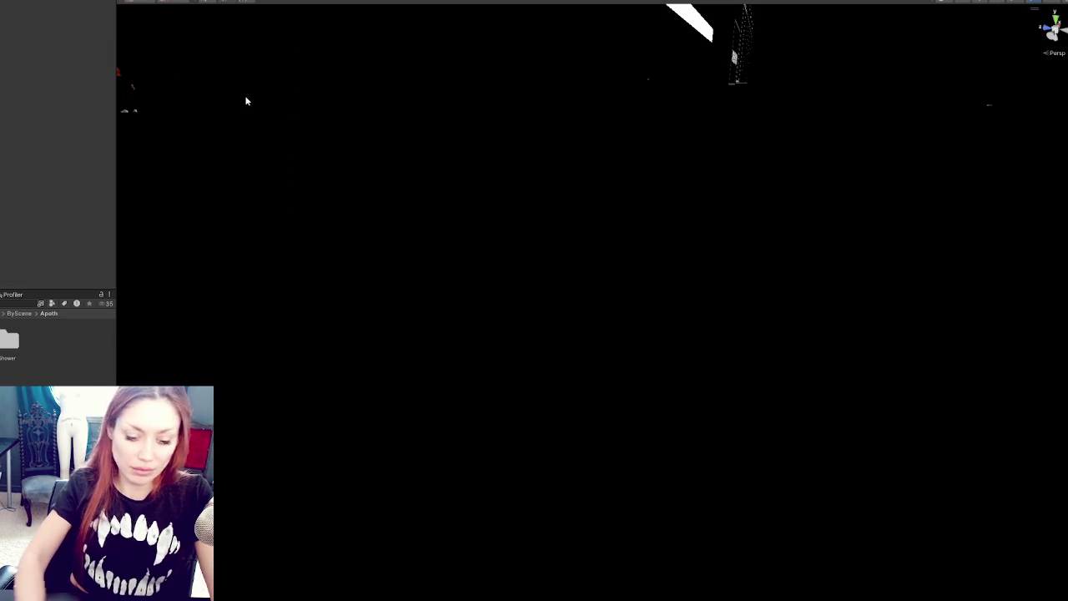
{"action": "key", "text": "Return"}
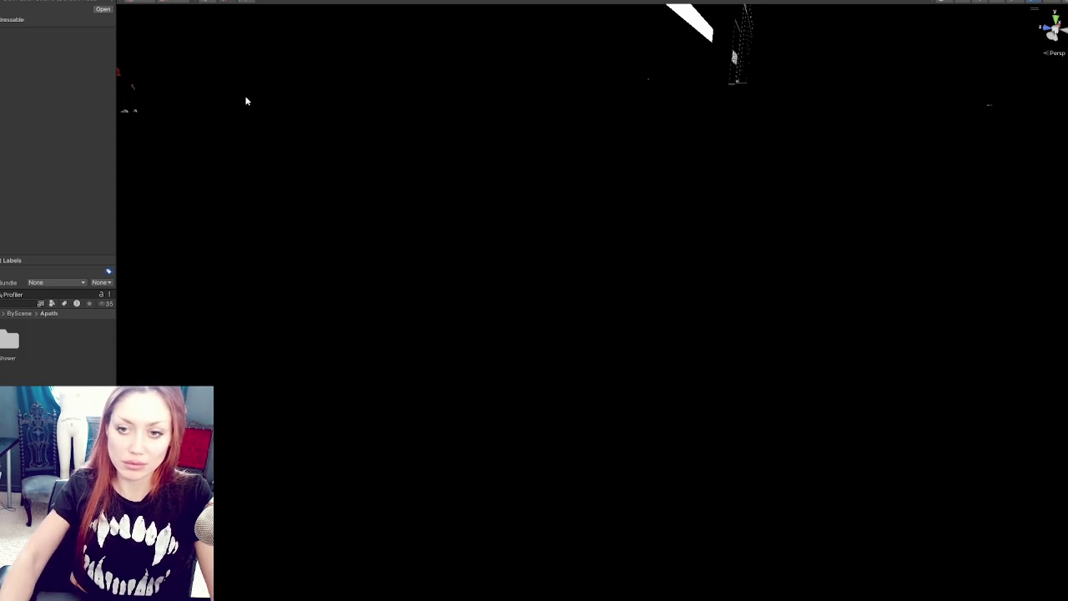
{"action": "double_click", "coordinate": [9, 340]}
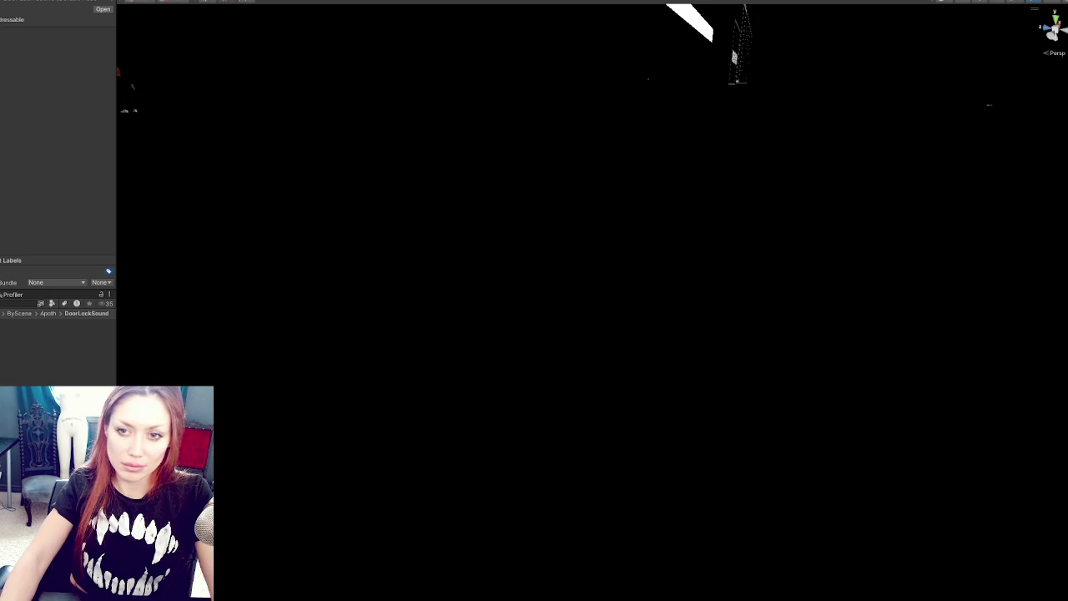
Set the padlock unlock clip's Load Type to Streaming and apply the import settings
{"action": "scroll", "coordinate": [67, 122], "scroll_direction": "down", "scroll_amount": 2}
{"action": "scroll", "coordinate": [67, 123], "scroll_direction": "up", "scroll_amount": 2}
{"action": "left_click", "coordinate": [75, 130]}
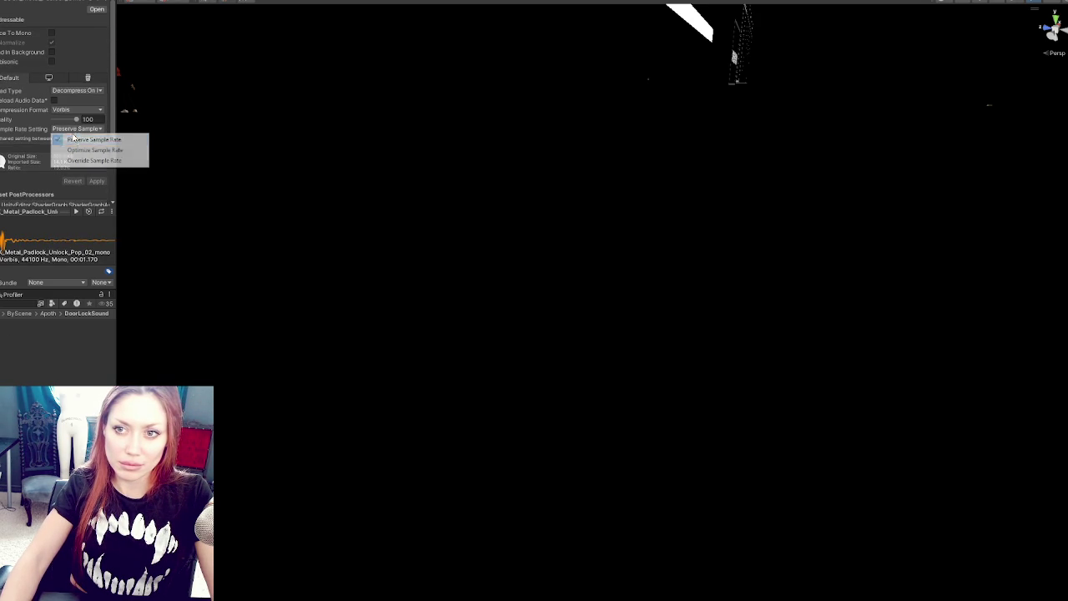
{"action": "left_click", "coordinate": [75, 90]}
{"action": "left_click", "coordinate": [75, 120]}
{"action": "scroll", "coordinate": [104, 123], "scroll_direction": "down", "scroll_amount": 2}
{"action": "left_click", "coordinate": [98, 97]}
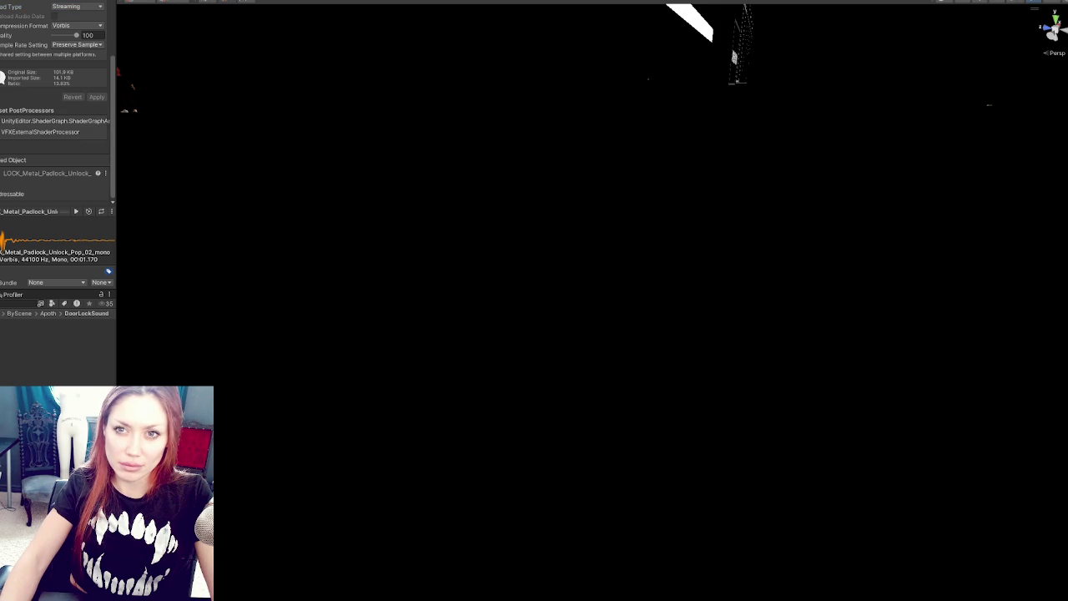
{"action": "scroll", "coordinate": [60, 194], "scroll_direction": "down", "scroll_amount": 3}
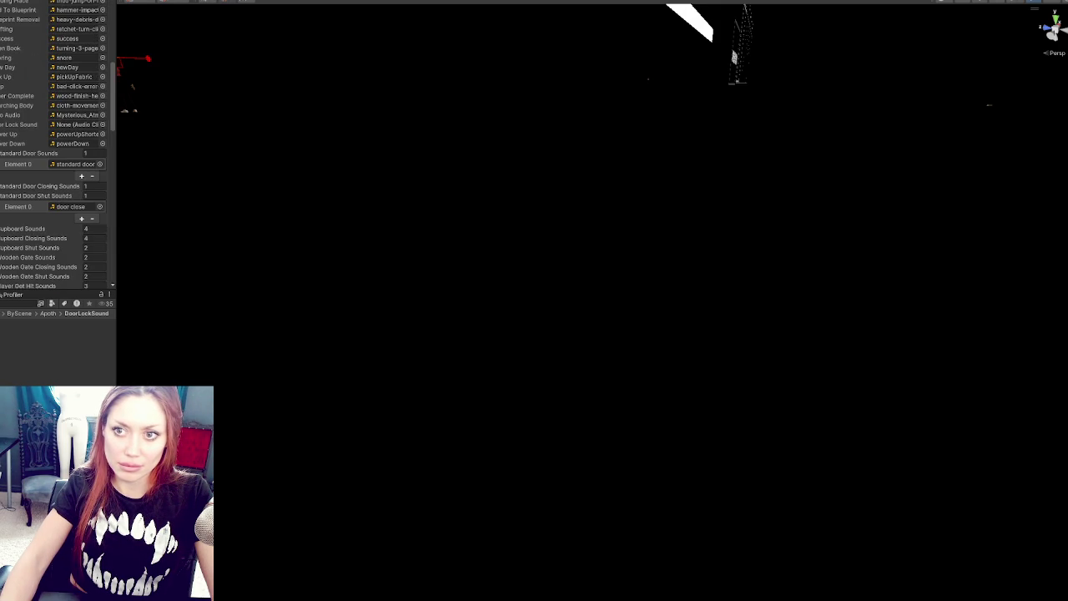
Put the LOCK_Metal_Padlock unlock clip in the Door Lock Sound slot, then go up a folder
{"action": "scroll", "coordinate": [73, 196], "scroll_direction": "up", "scroll_amount": 2}
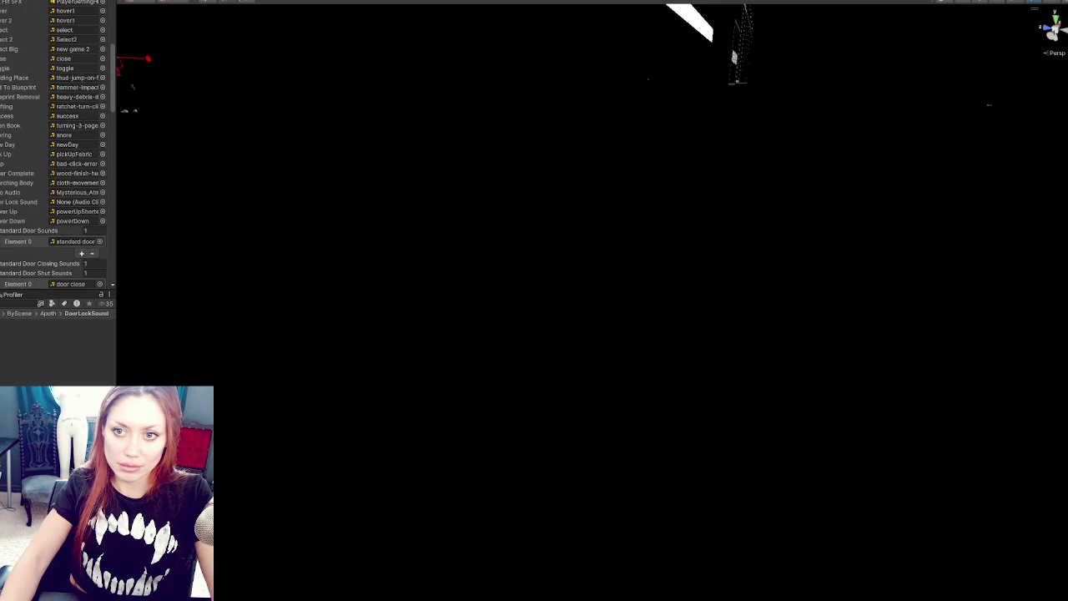
{"action": "left_click_drag", "start_coordinate": [72, 196], "coordinate": [73, 202]}
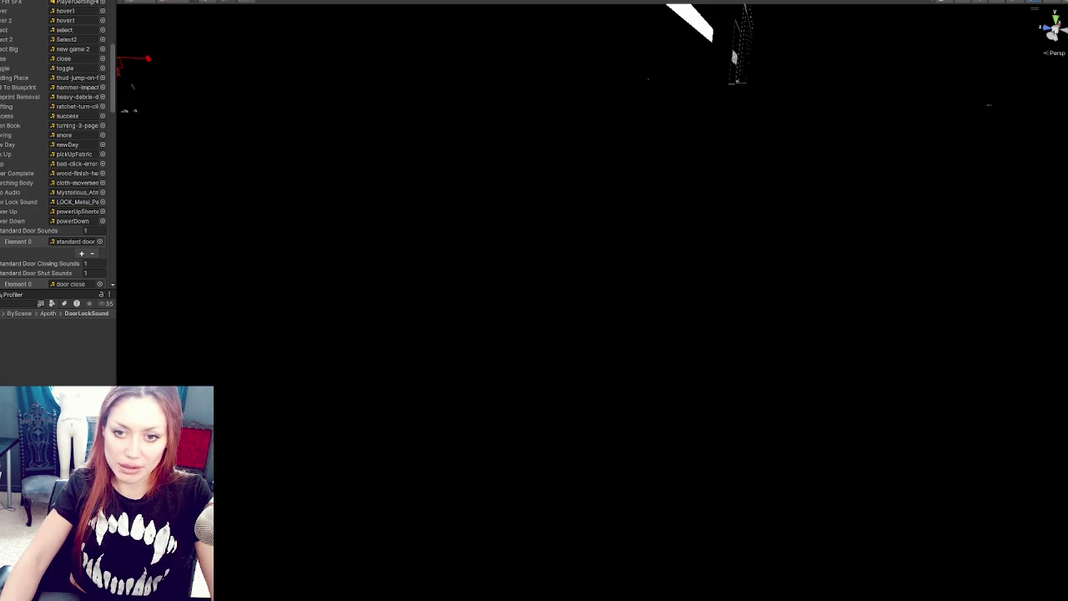
{"action": "left_click", "coordinate": [18, 313]}
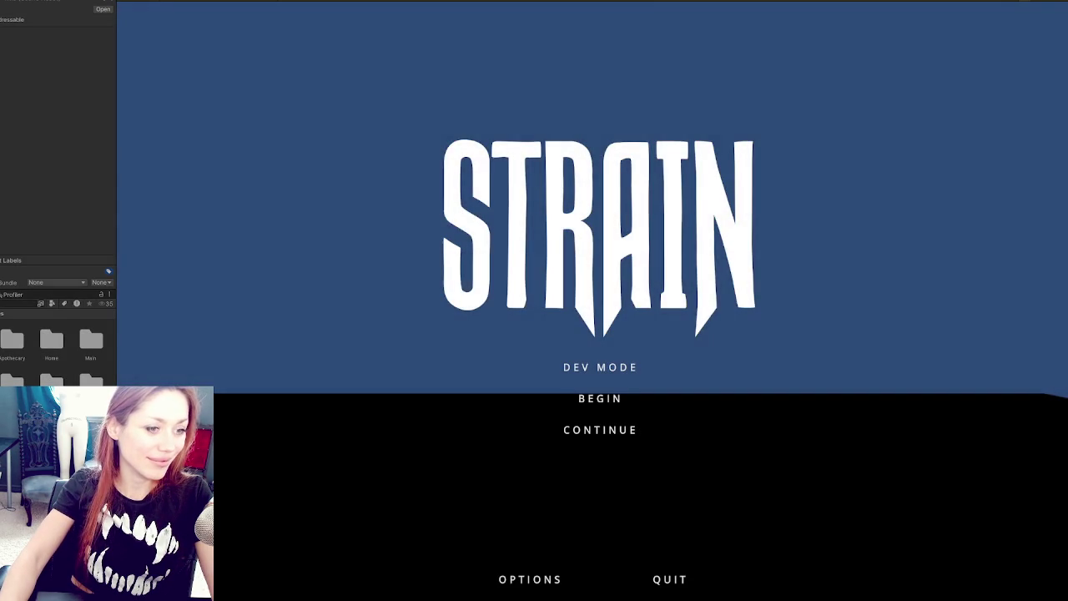
Load into the game through DEV MODE on the STRAIN title menu
{"action": "left_click", "coordinate": [614, 372]}
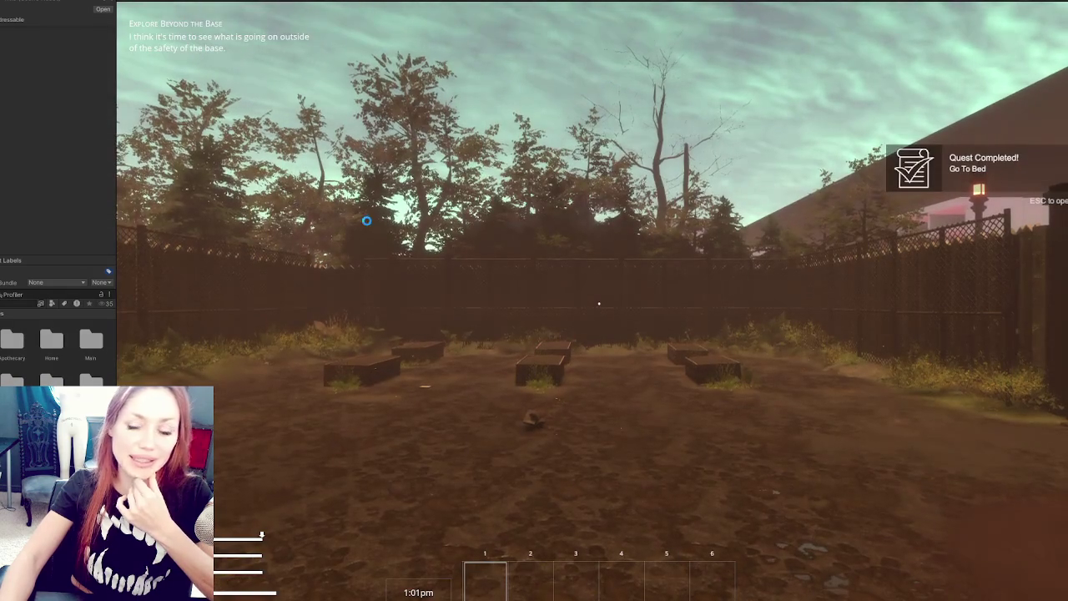
Open the pause menu, widen the game view, and resume play
{"action": "mouse_move", "coordinate": [376, 218]}
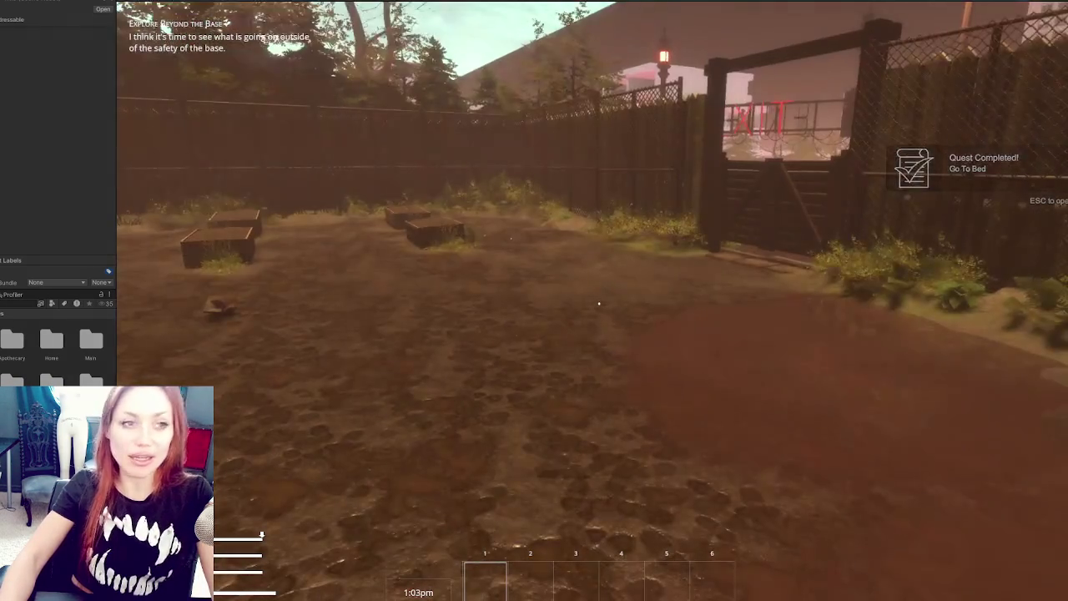
{"action": "key", "text": "Escape"}
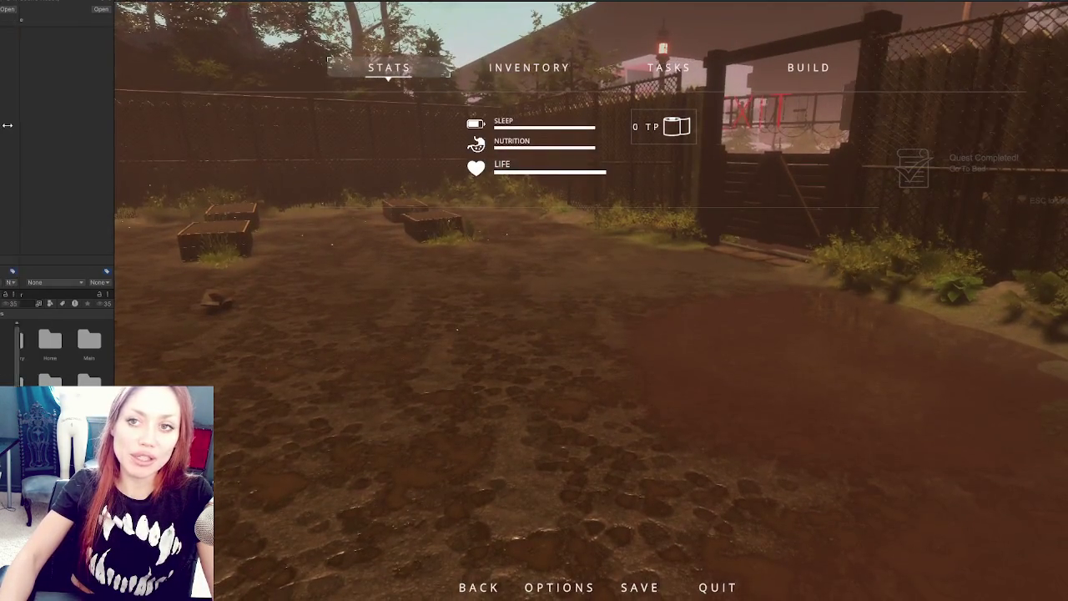
{"action": "left_click_drag", "start_coordinate": [117, 125], "coordinate": [7, 125]}
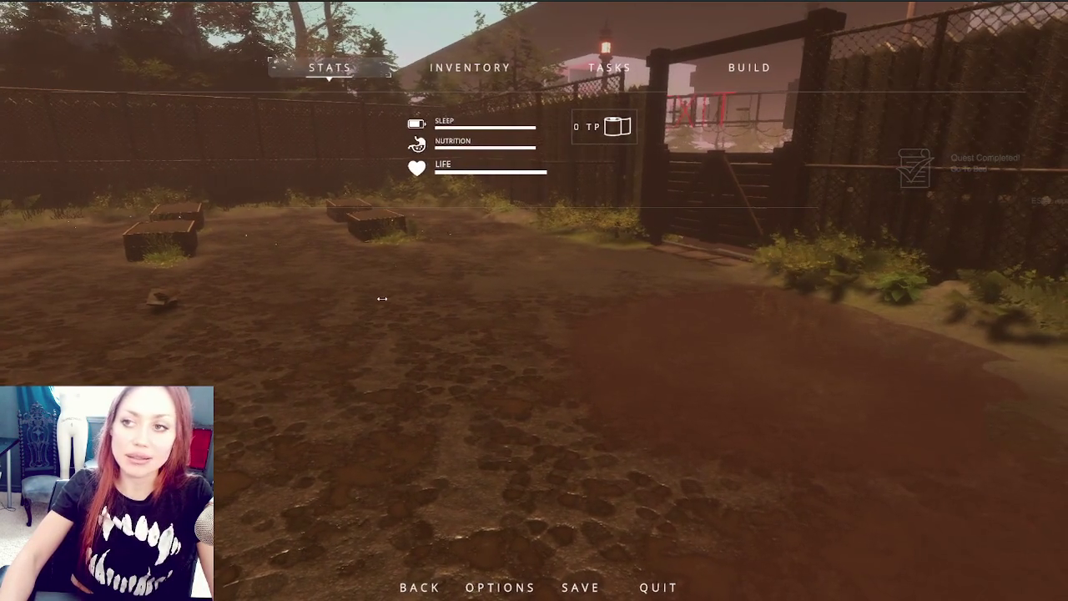
{"action": "key", "text": "Escape"}
Open the gate, walk through, shut it again, then walk to the gate leading to the road
{"action": "mouse_move", "coordinate": [538, 303]}
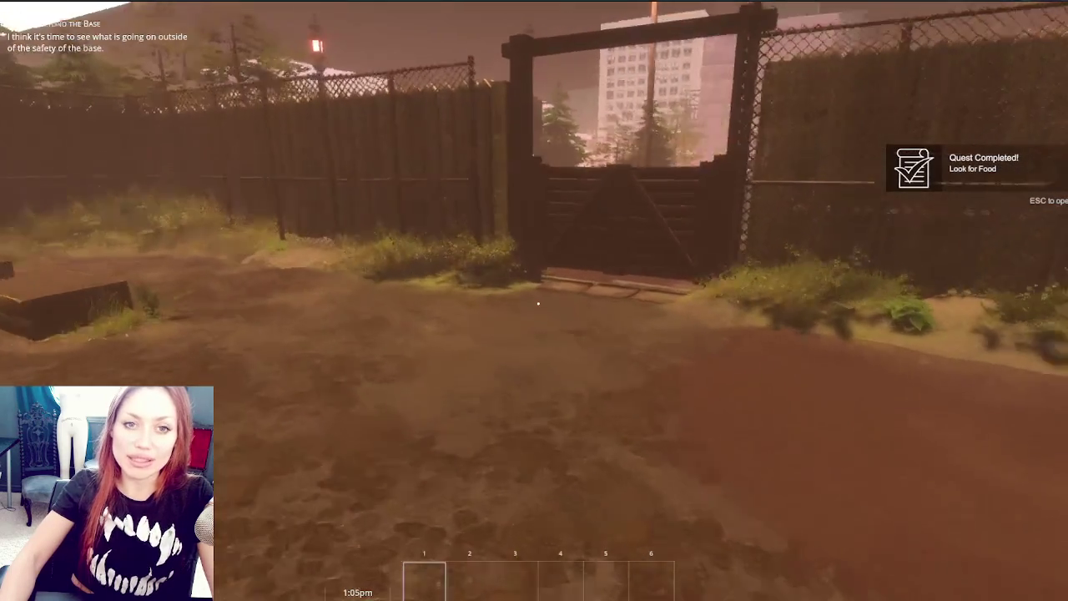
{"action": "key", "text": "w"}
{"action": "key", "text": "e"}
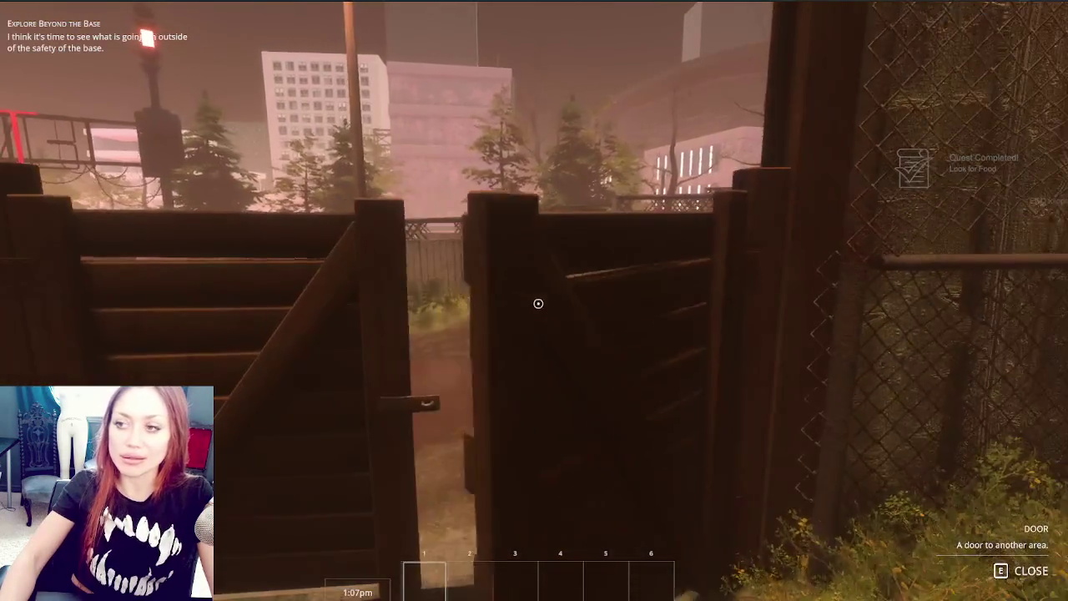
{"action": "key", "text": "w"}
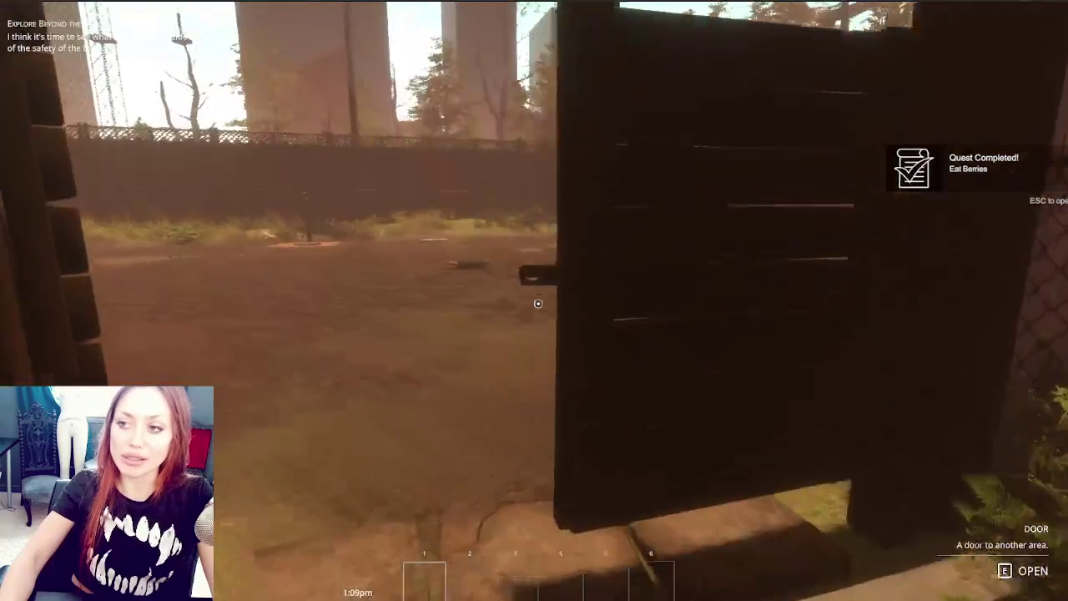
{"action": "key", "text": "e"}
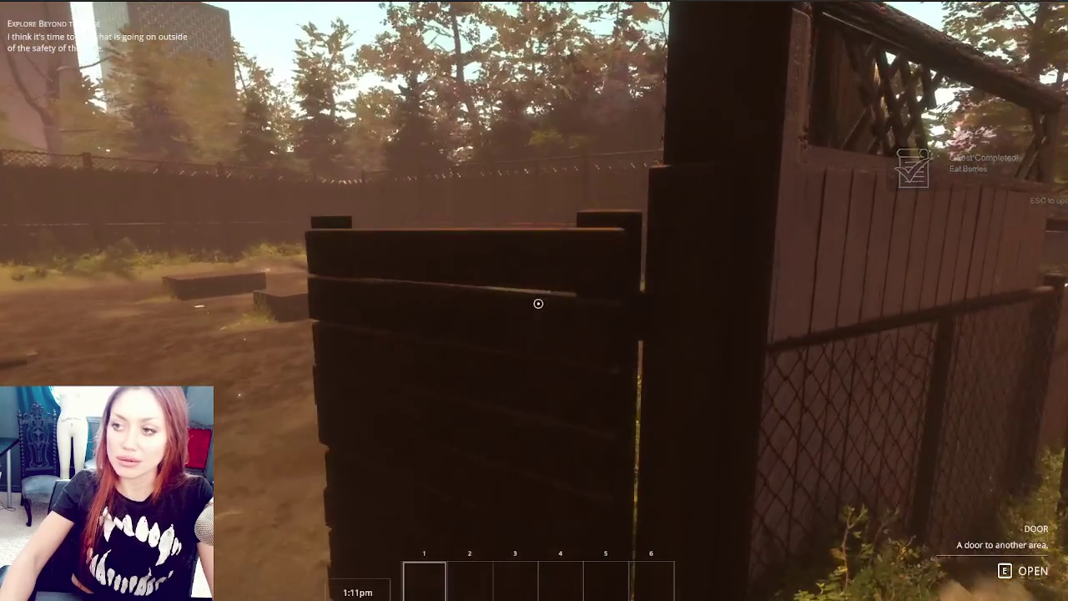
{"action": "key", "text": "w"}
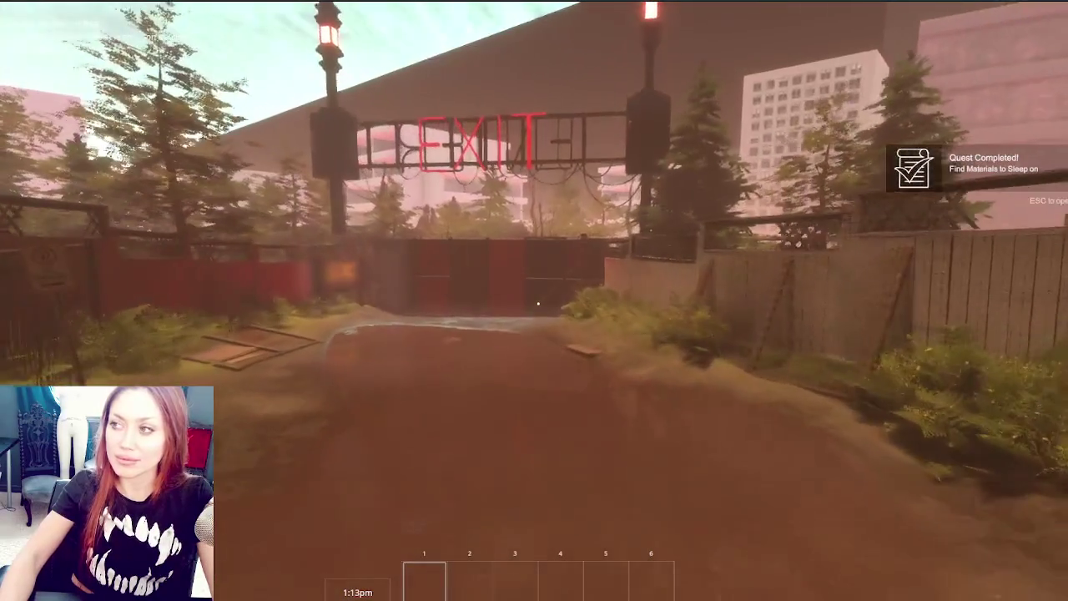
{"action": "key", "text": "w"}
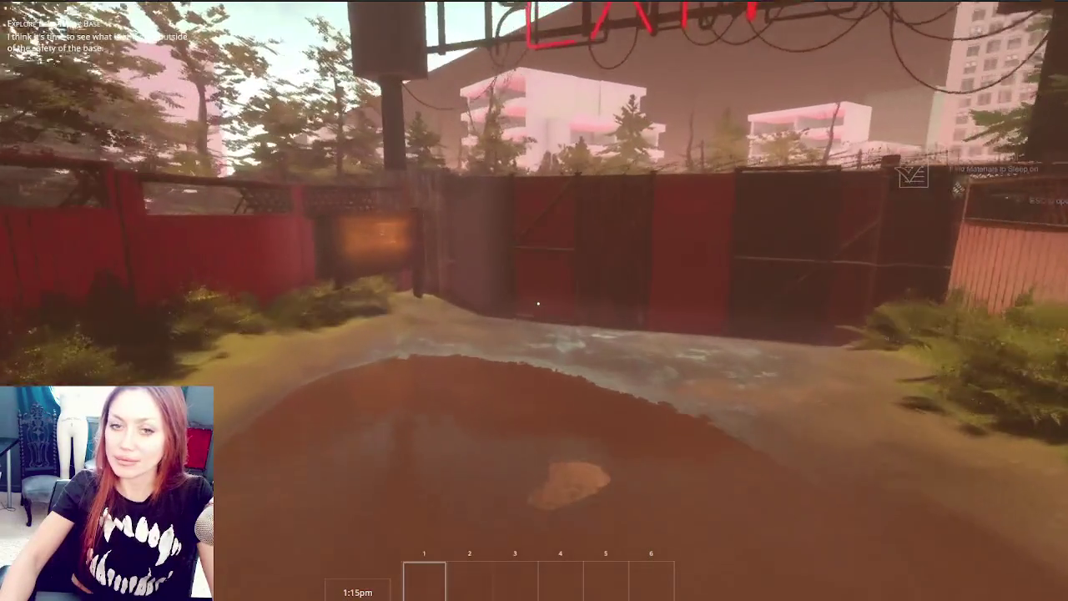
{"action": "key", "text": "w"}
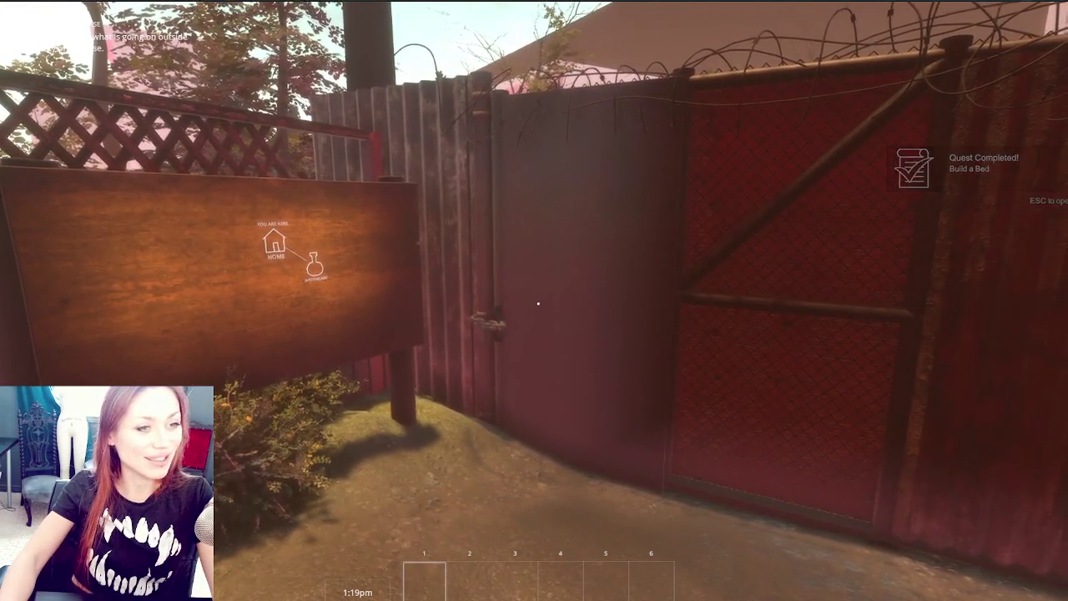
{"action": "key", "text": "s"}
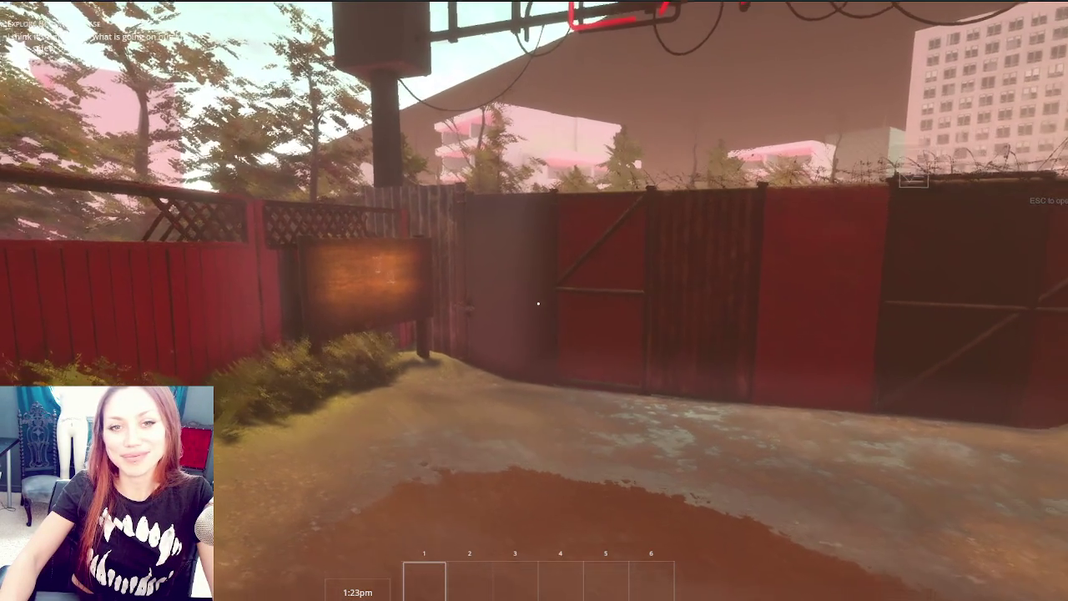
{"action": "key", "text": "w"}
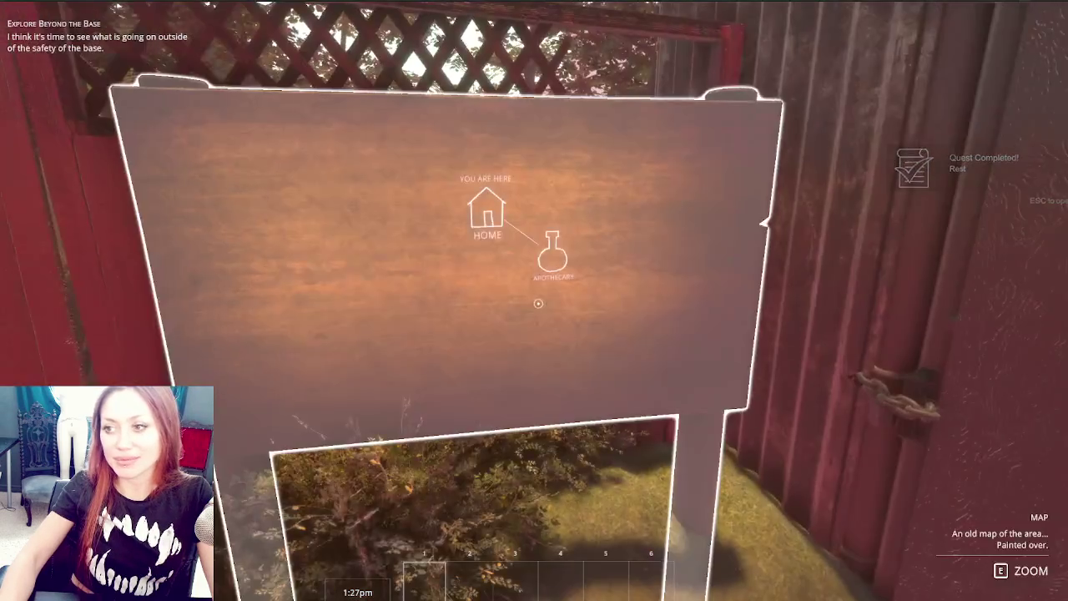
Open the road gate and pass through the chain-locked gate
{"action": "key", "text": "e"}
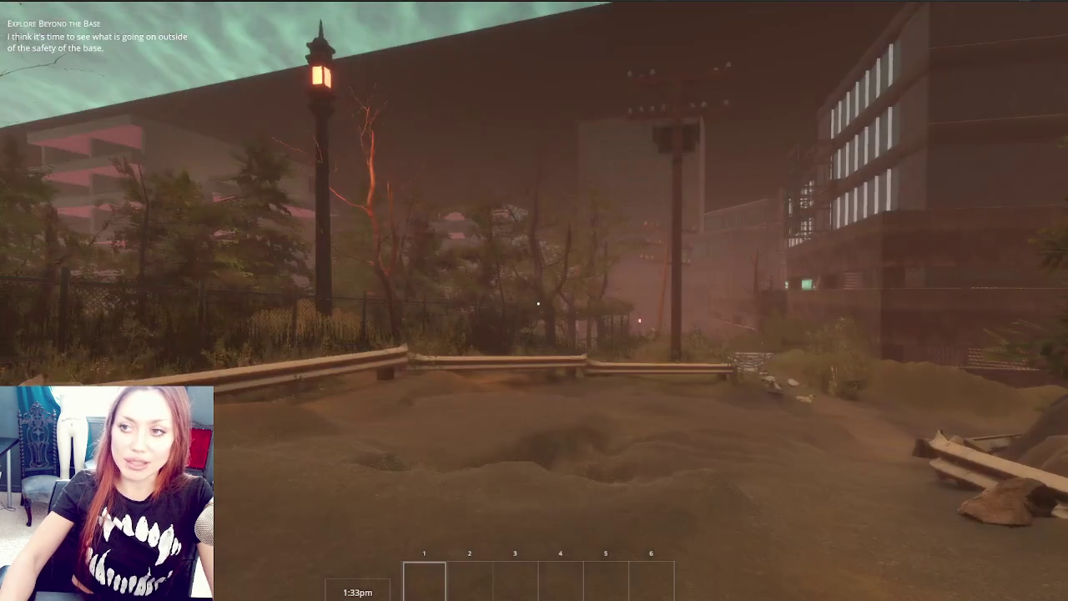
{"action": "key", "text": "w"}
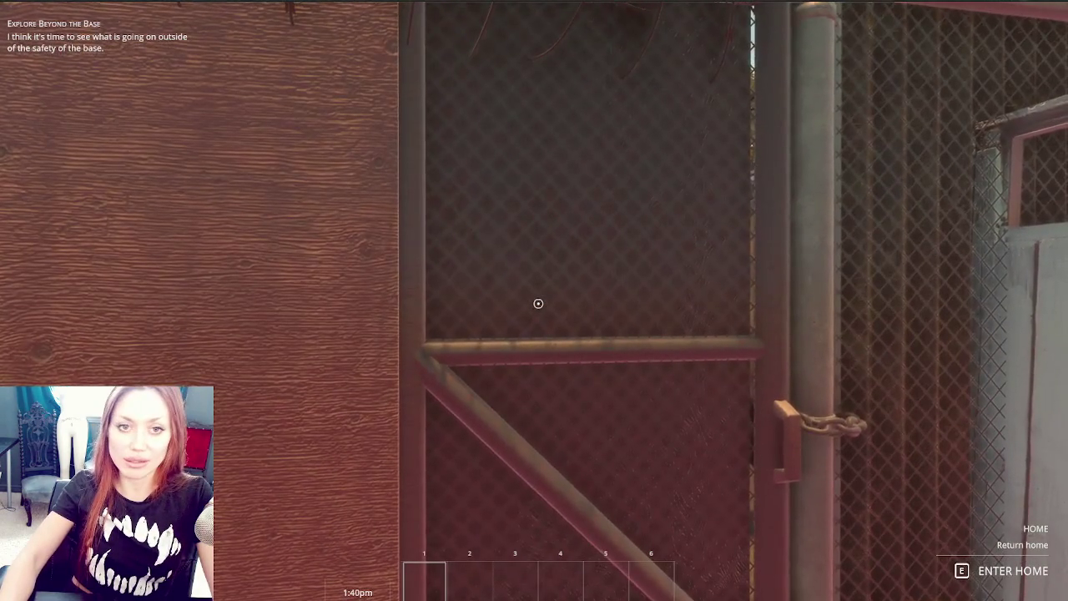
{"action": "left_click", "coordinate": [538, 304]}
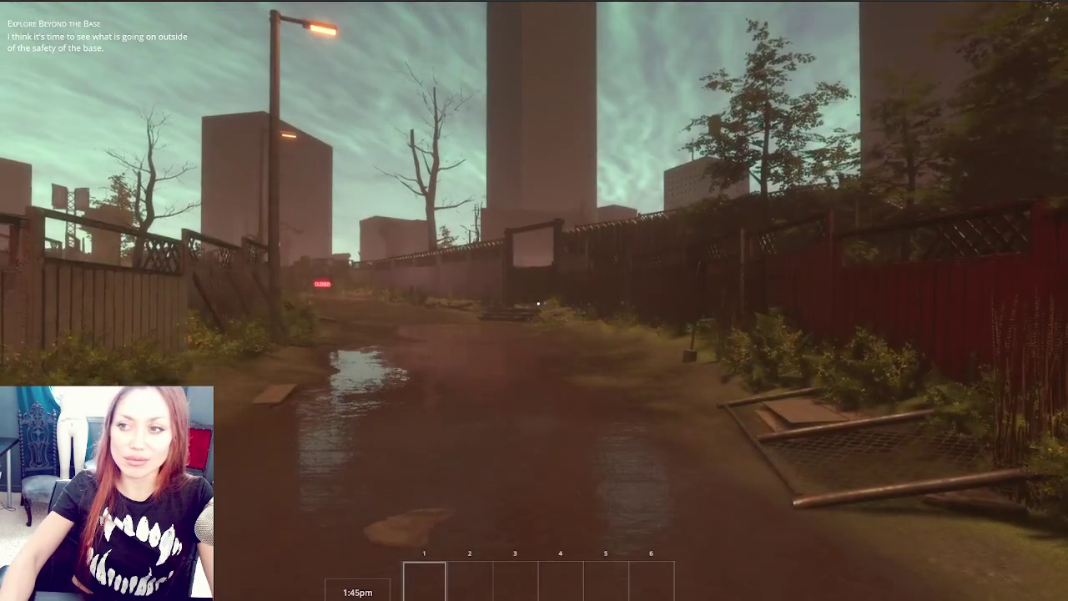
{"action": "mouse_move", "coordinate": [539, 304]}
Use the map sign to travel to the Apothecary and walk into its garden
{"action": "key", "text": "w"}
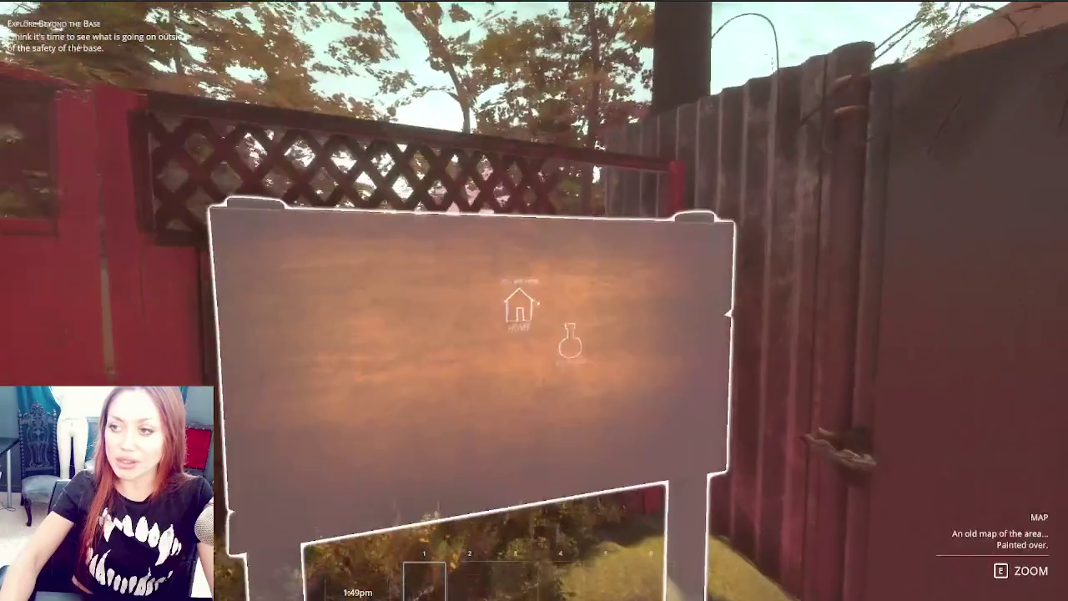
{"action": "key", "text": "e"}
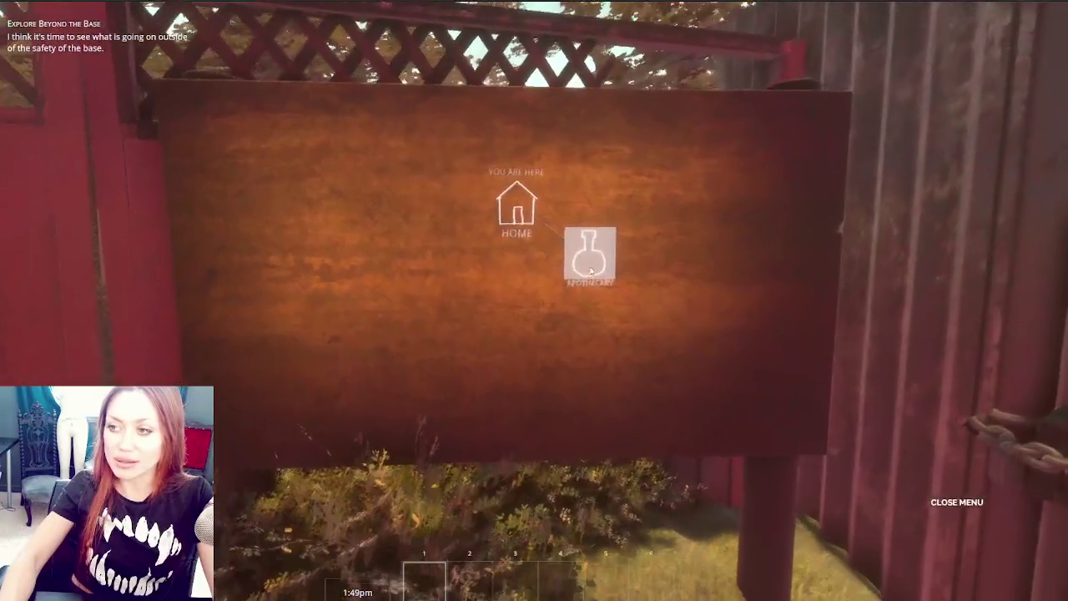
{"action": "left_click", "coordinate": [590, 269]}
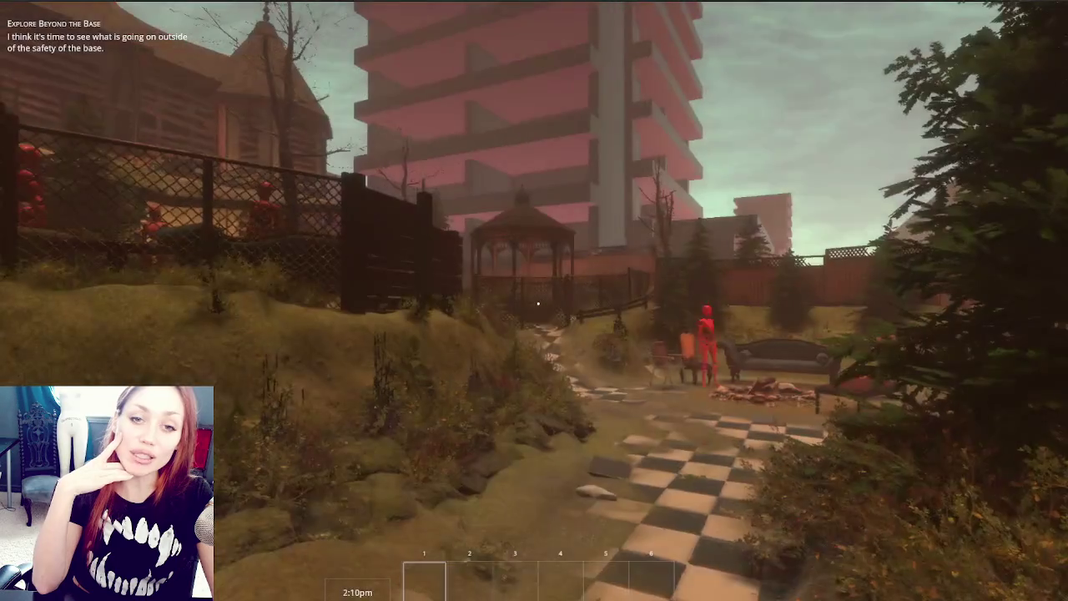
{"action": "key", "text": "w"}
{"action": "key", "text": "w"}
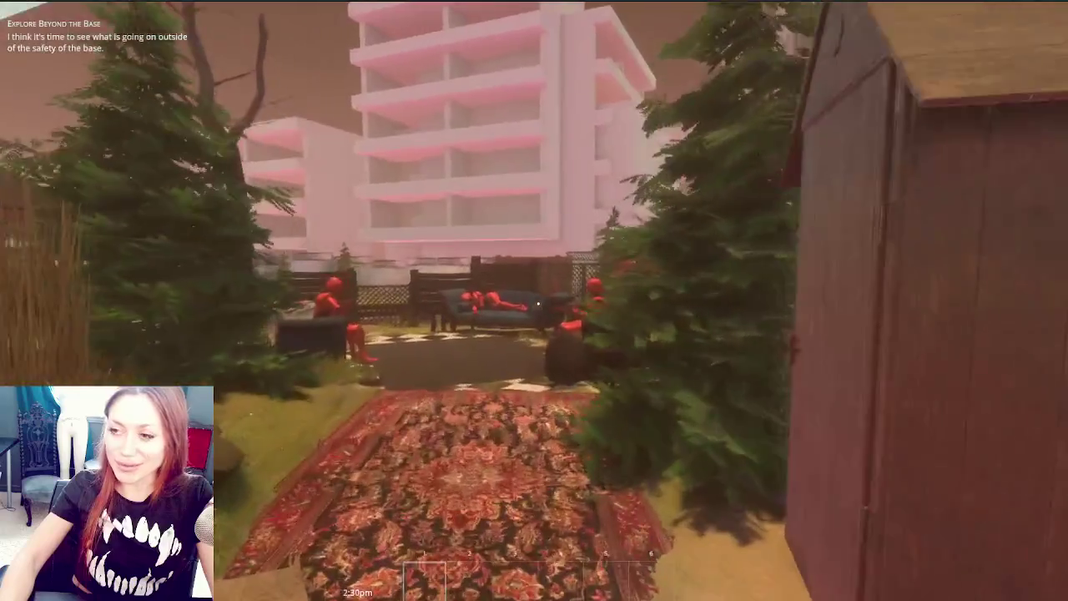
Walk through the apothecary's doors and rooms to the greenhouse's locked door
{"action": "key", "text": "w"}
{"action": "key", "text": "w"}
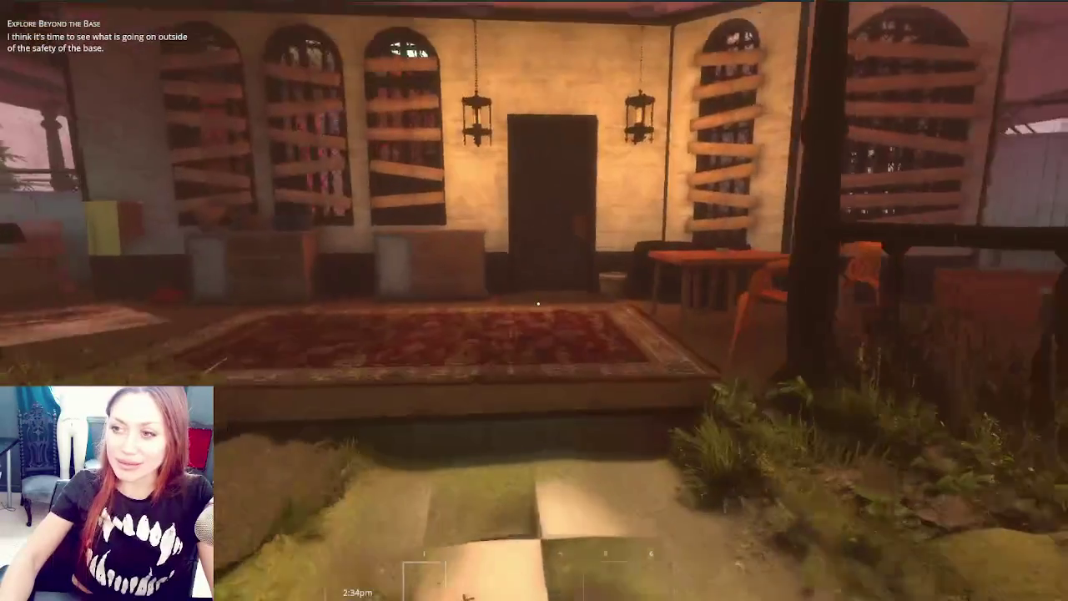
{"action": "key", "text": "w"}
{"action": "key", "text": "e"}
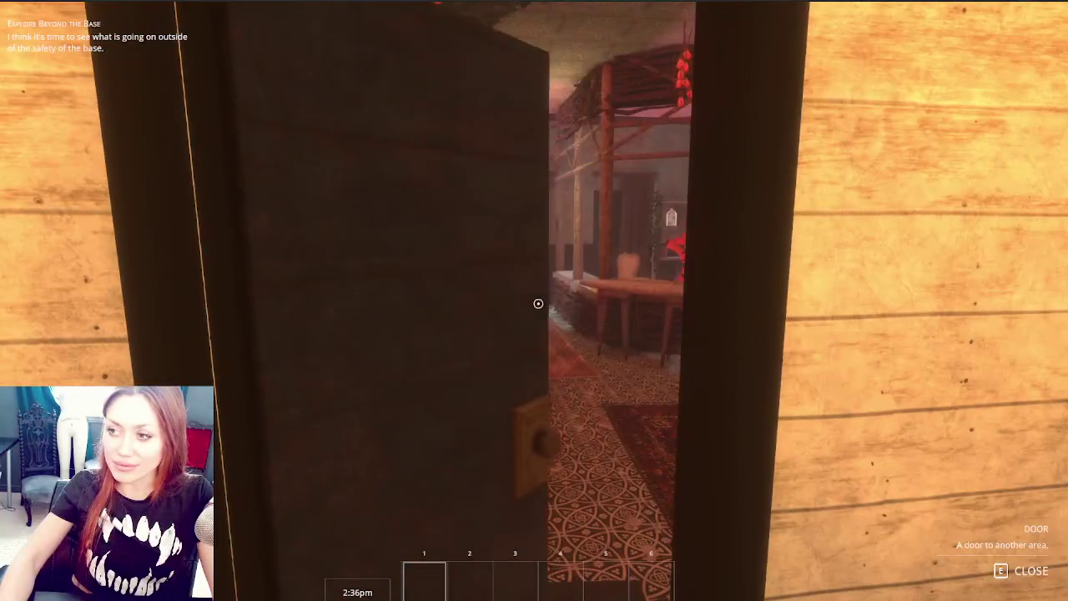
{"action": "key", "text": "w"}
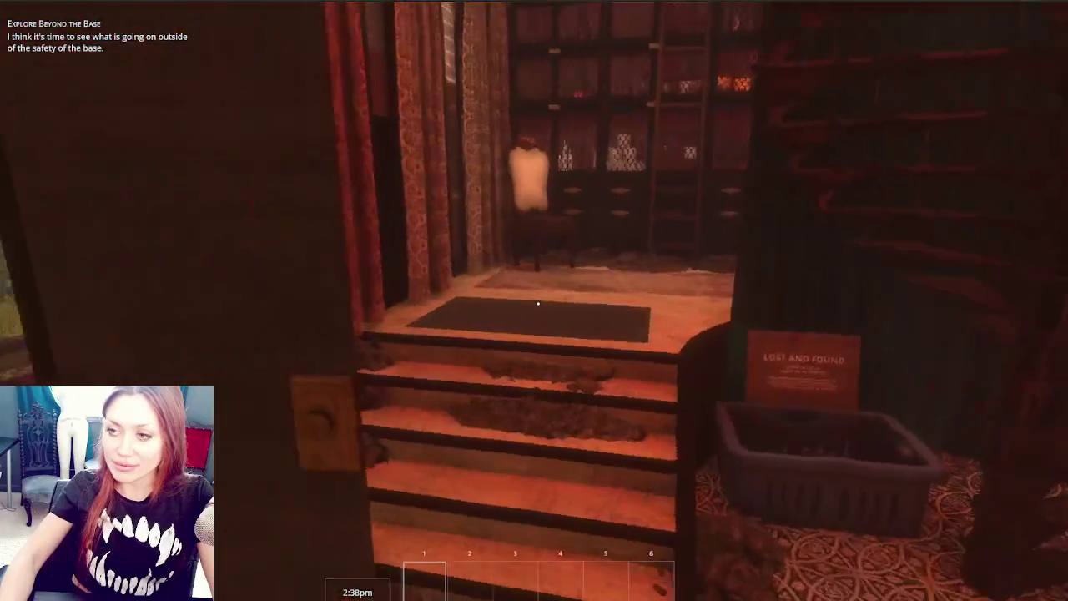
{"action": "key", "text": "e"}
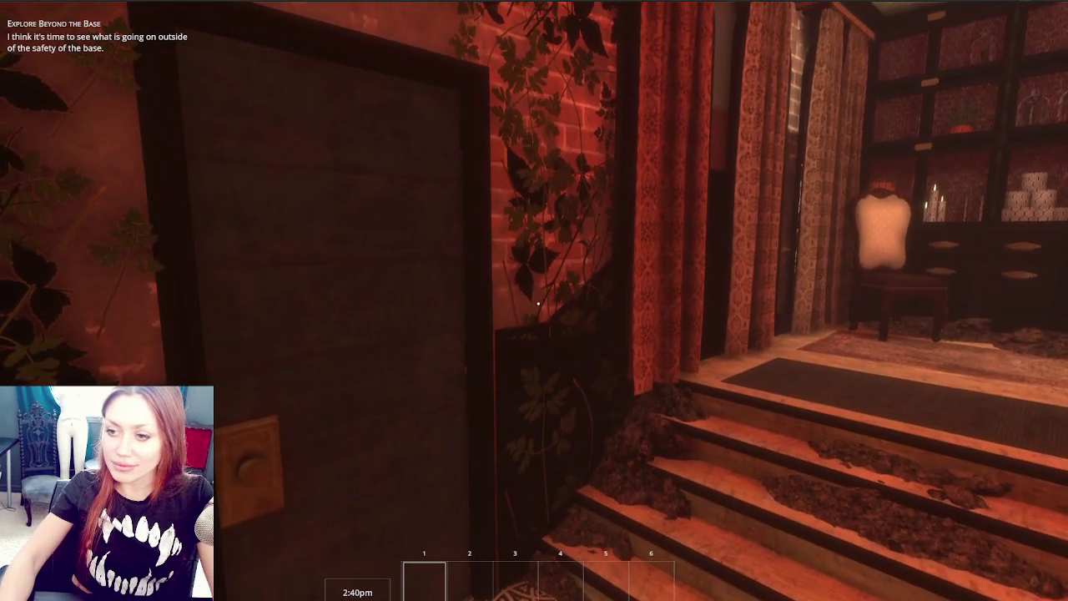
{"action": "key", "text": "w"}
{"action": "key", "text": "w"}
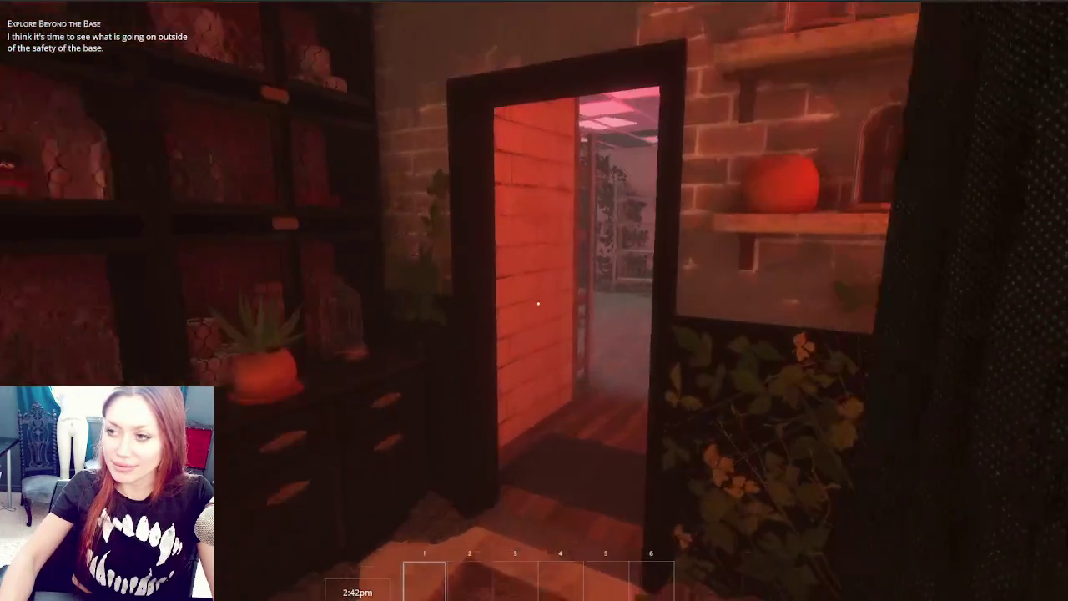
{"action": "key", "text": "w"}
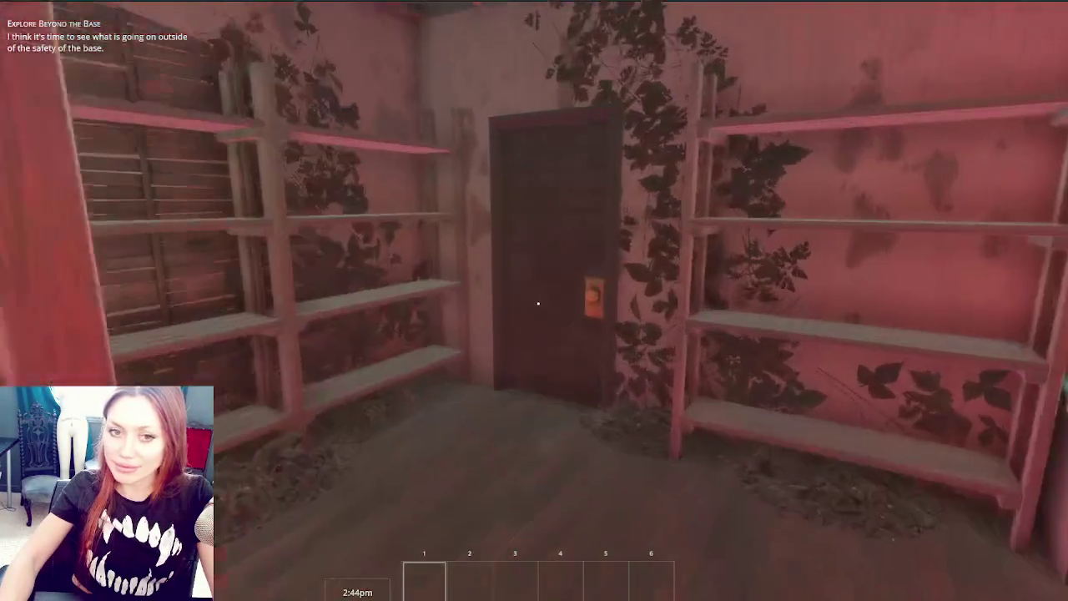
{"action": "key", "text": "w"}
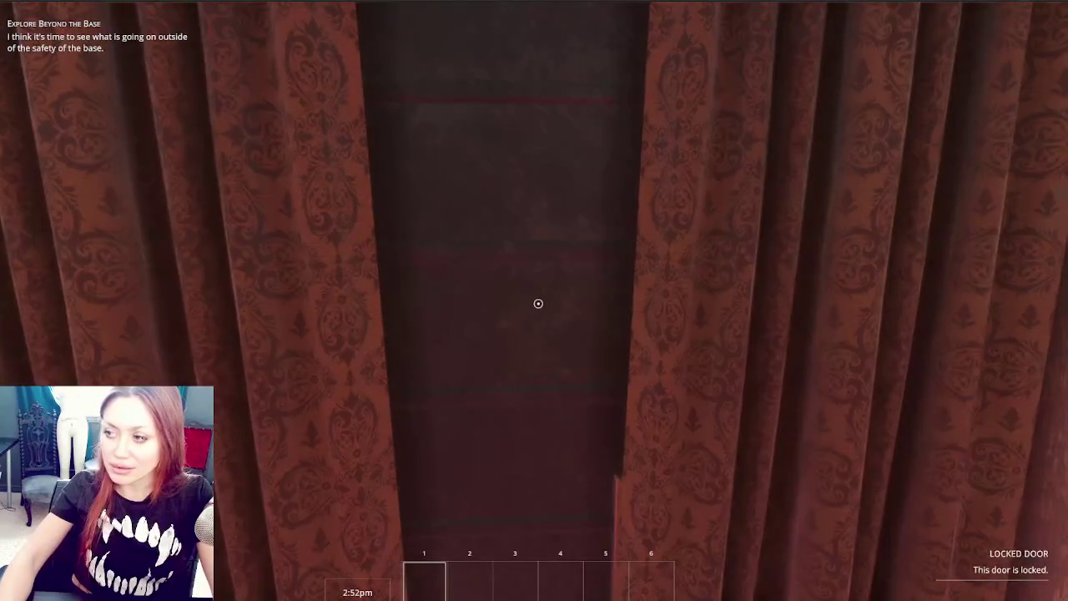
{"action": "key", "text": "s"}
Save the game over the most recent save slot, confirming the overwrite
{"action": "key", "text": "Escape"}
{"action": "left_click", "coordinate": [576, 584]}
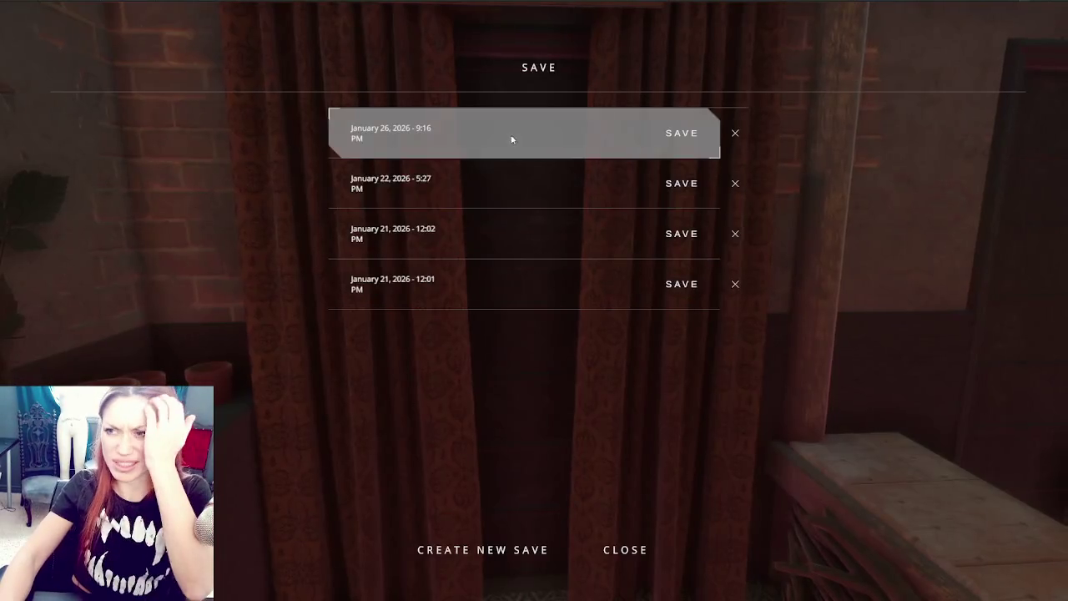
{"action": "left_click", "coordinate": [512, 136]}
{"action": "left_click", "coordinate": [558, 316]}
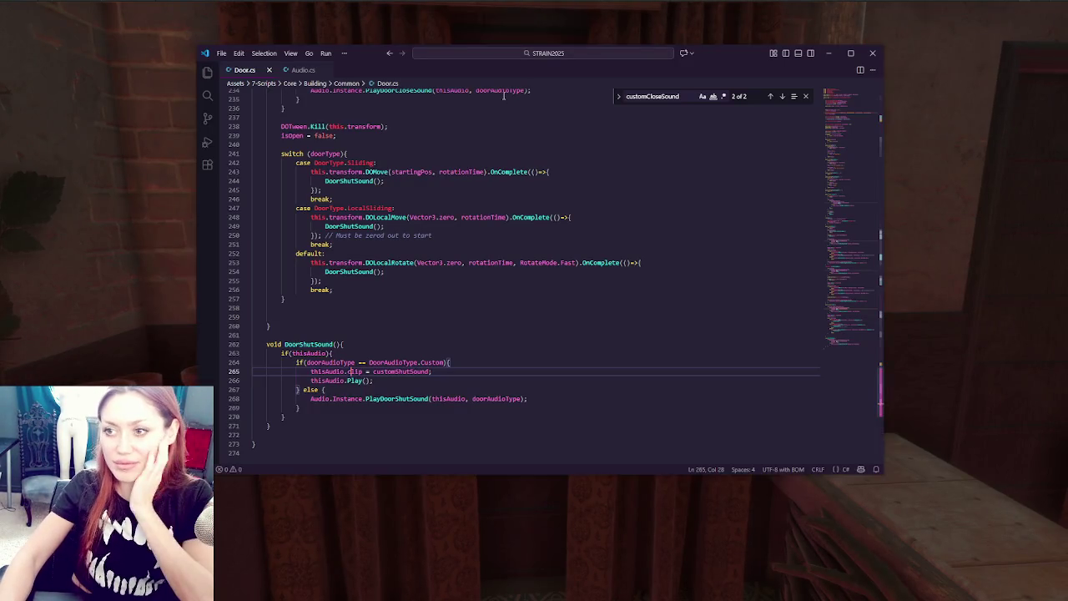
Scroll Door.cs back to the Interact method and select canOpenDirectly
{"action": "scroll", "coordinate": [422, 199], "scroll_direction": "up", "scroll_amount": 8}
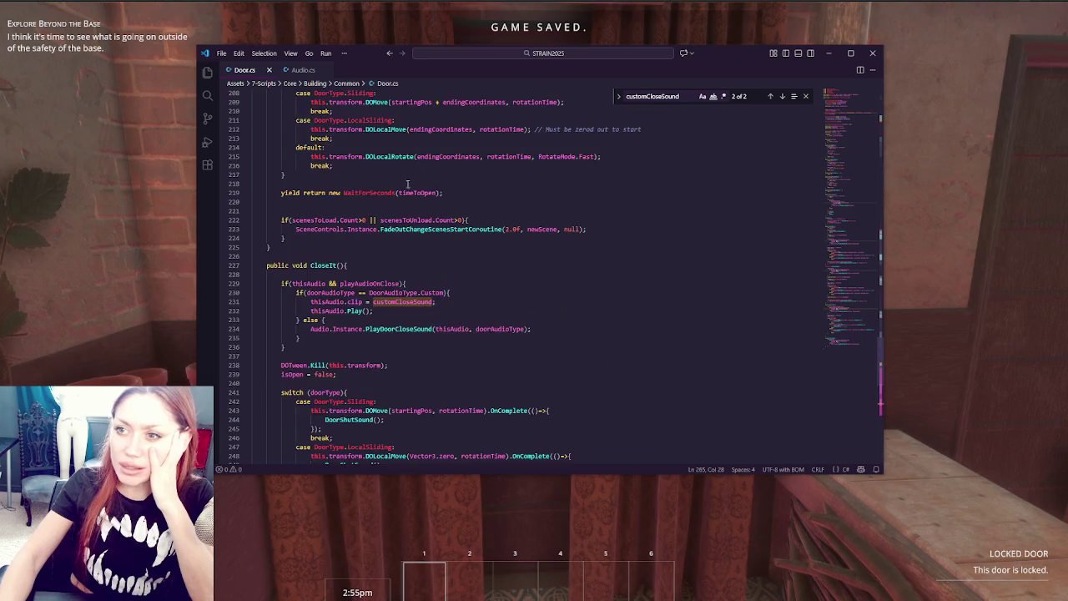
{"action": "scroll", "coordinate": [352, 200], "scroll_direction": "up", "scroll_amount": 12}
{"action": "scroll", "coordinate": [354, 200], "scroll_direction": "up", "scroll_amount": 16}
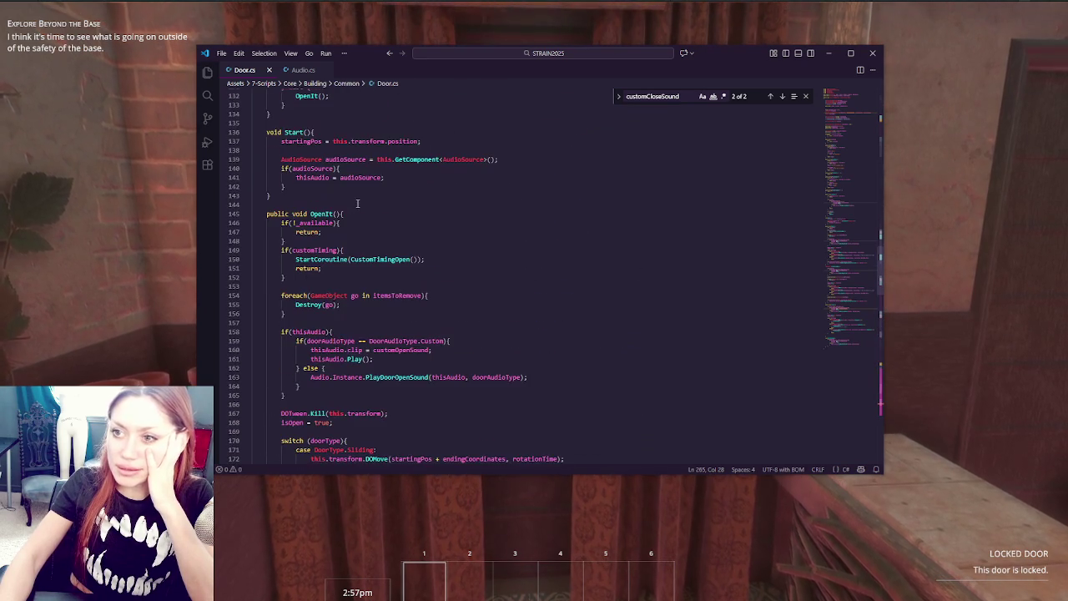
{"action": "scroll", "coordinate": [360, 195], "scroll_direction": "down", "scroll_amount": 7}
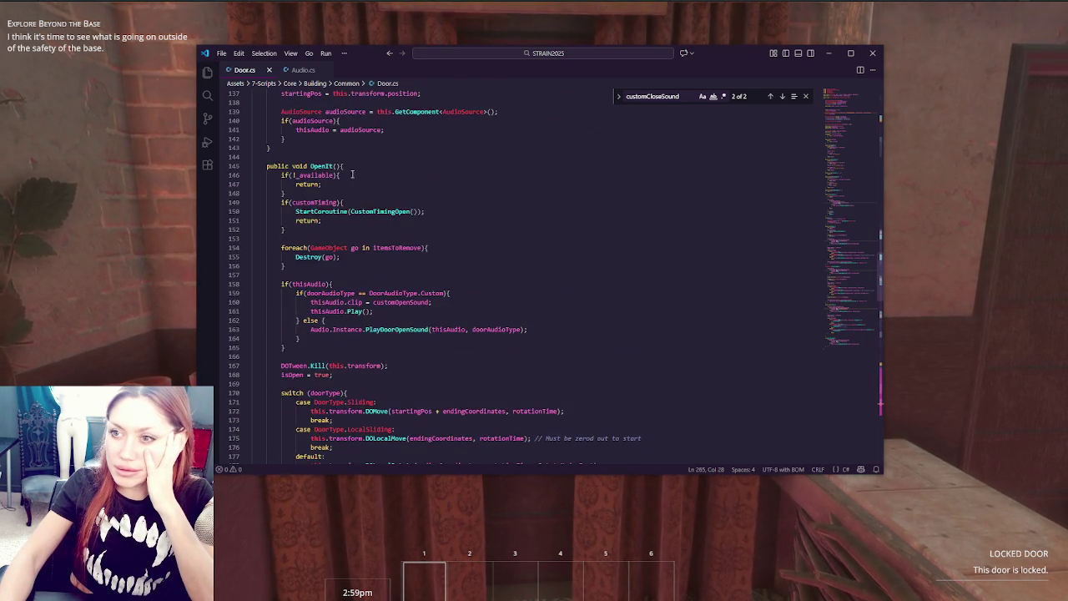
{"action": "scroll", "coordinate": [354, 183], "scroll_direction": "down", "scroll_amount": 4}
{"action": "scroll", "coordinate": [352, 164], "scroll_direction": "up", "scroll_amount": 3}
{"action": "scroll", "coordinate": [351, 164], "scroll_direction": "up", "scroll_amount": 11}
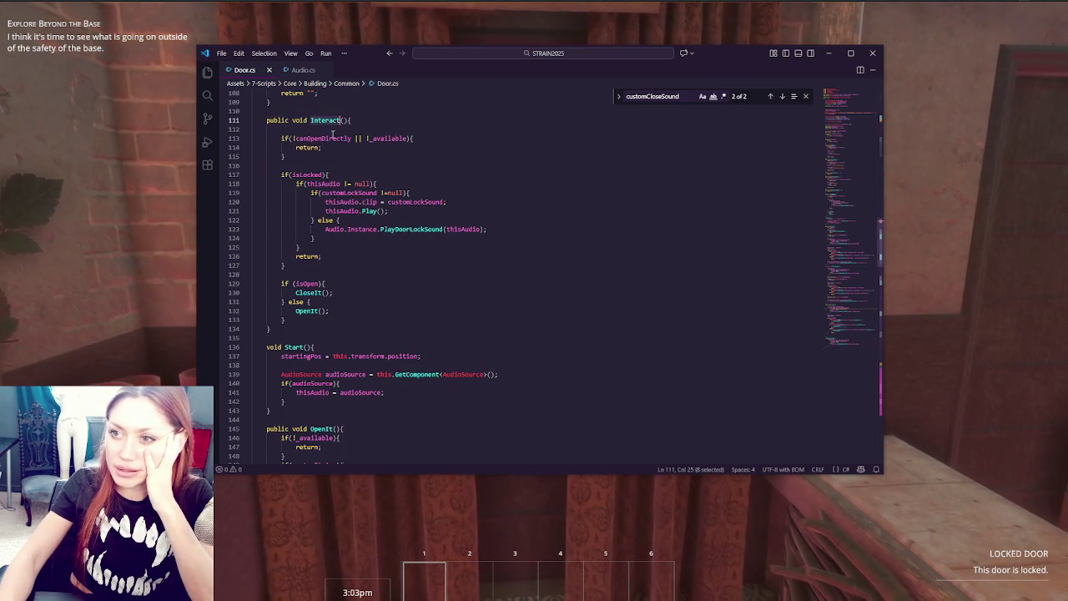
{"action": "double_click", "coordinate": [320, 139]}
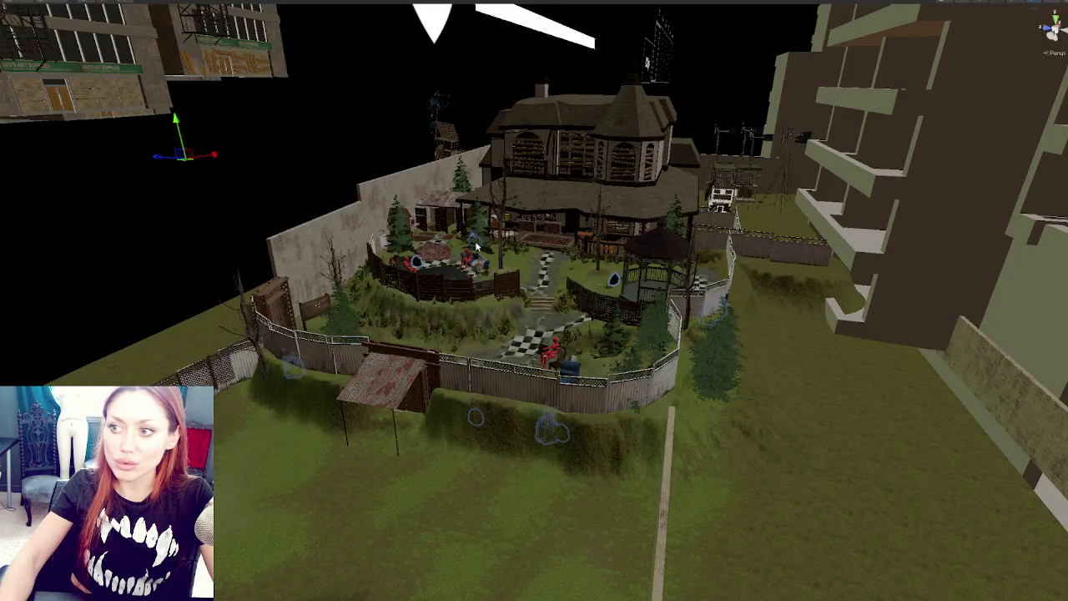
Select the apothecary house, then select and frame the door between the curtains
{"action": "left_click", "coordinate": [575, 216]}
{"action": "key", "text": "f"}
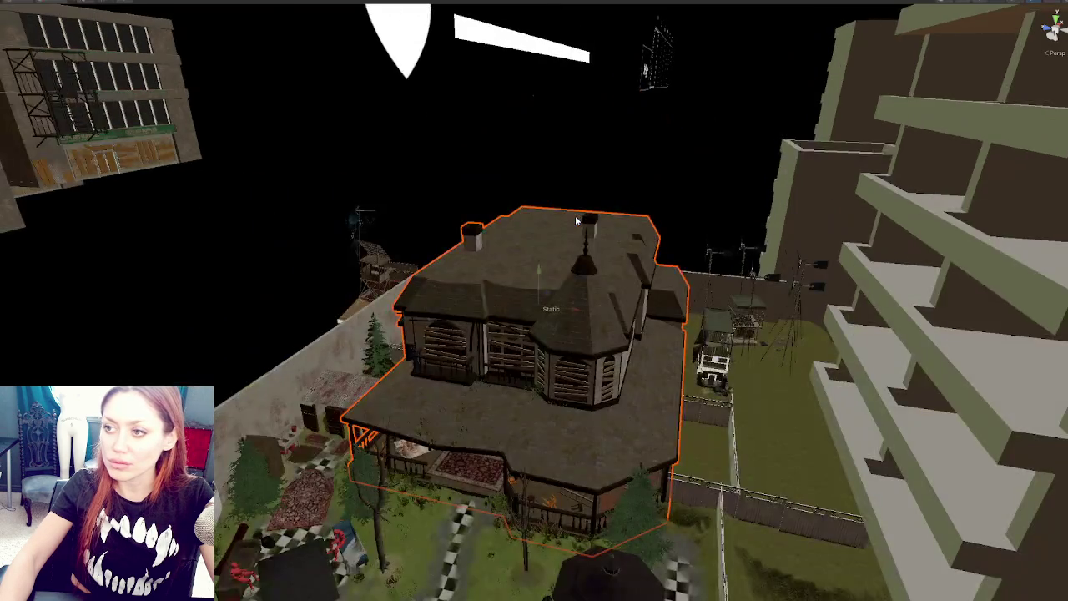
{"action": "scroll", "coordinate": [575, 216], "scroll_direction": "up", "scroll_amount": 5}
{"action": "mouse_move", "coordinate": [600, 333]}
{"action": "left_mouse_down"}
{"action": "mouse_move", "coordinate": [484, 503]}
{"action": "mouse_move", "coordinate": [553, 412]}
{"action": "mouse_move", "coordinate": [601, 238]}
{"action": "mouse_move", "coordinate": [657, 422]}
{"action": "mouse_move", "coordinate": [599, 382]}
{"action": "mouse_move", "coordinate": [627, 348]}
{"action": "mouse_move", "coordinate": [618, 543]}
{"action": "mouse_move", "coordinate": [630, 484]}
{"action": "mouse_move", "coordinate": [578, 409]}
{"action": "left_mouse_up"}
{"action": "left_click", "coordinate": [705, 440]}
{"action": "key", "text": "f"}
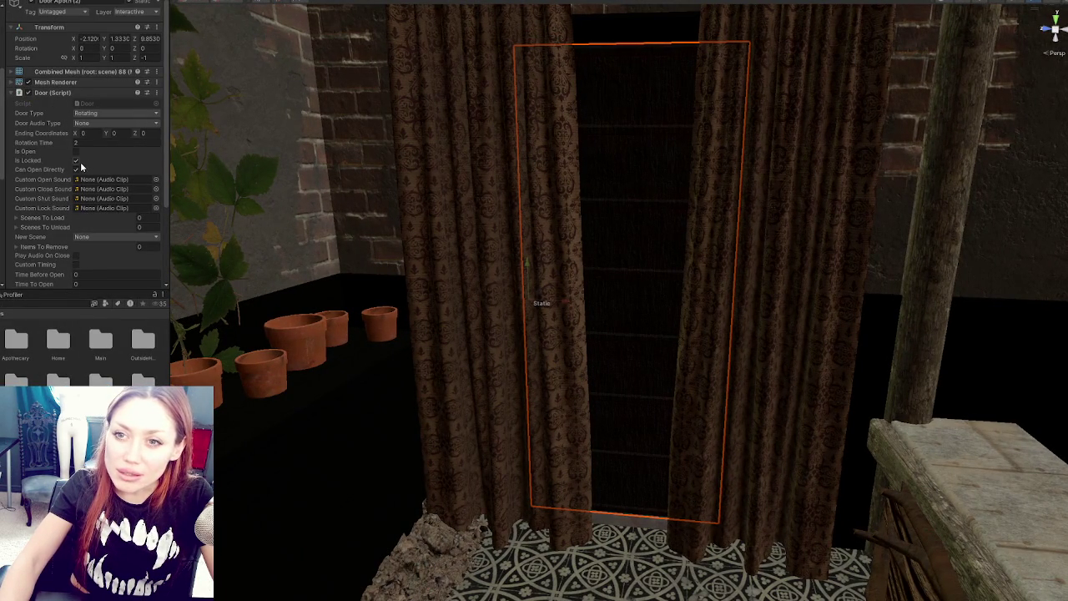
Set the curtained door's Door Audio Type to Standard
{"action": "left_click", "coordinate": [99, 124]}
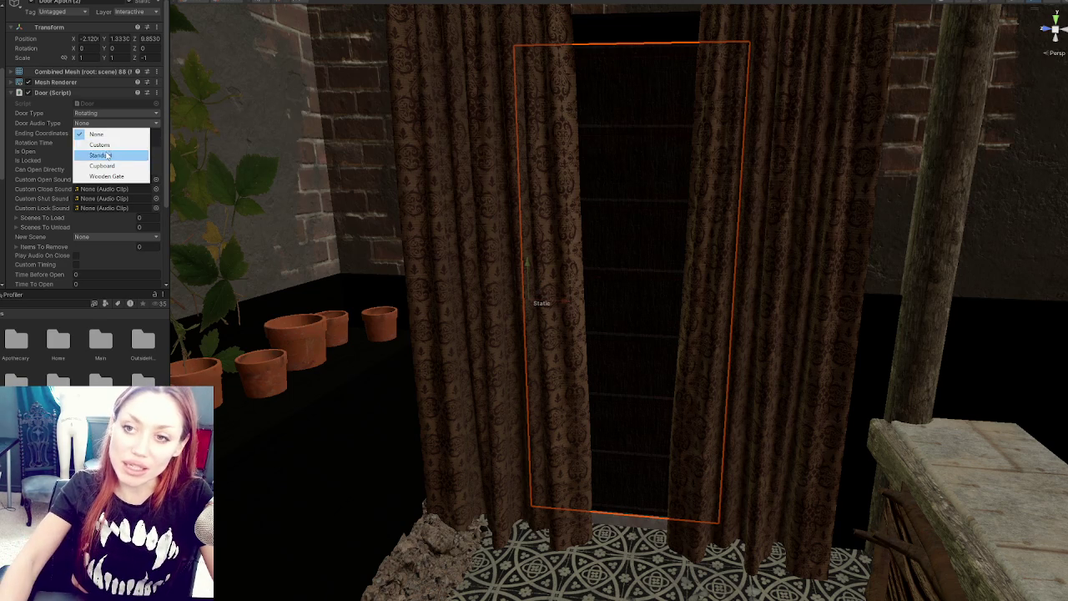
{"action": "left_click", "coordinate": [100, 155]}
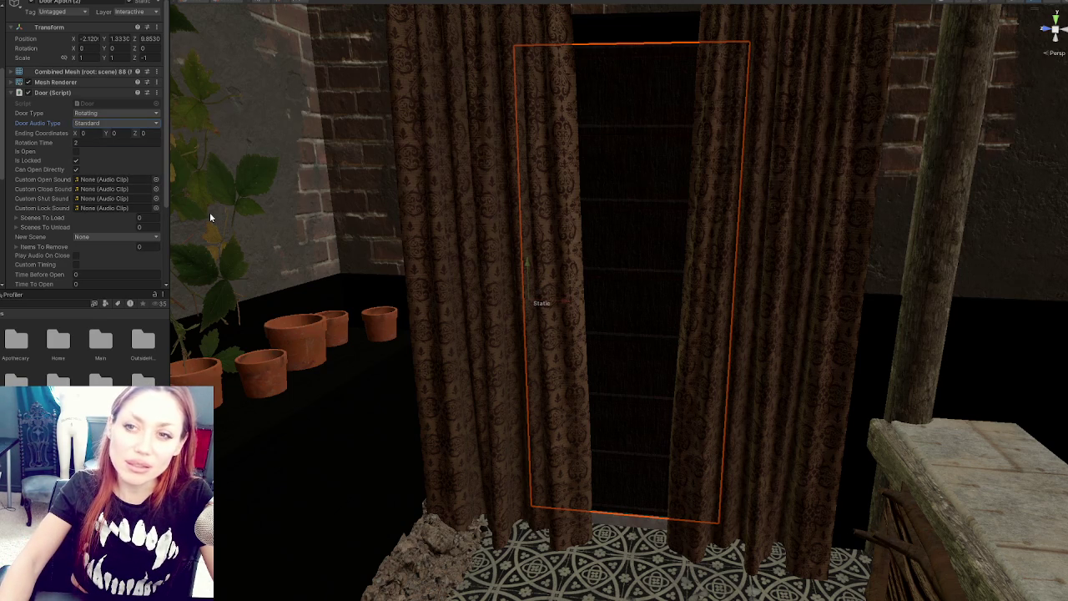
{"action": "scroll", "coordinate": [79, 187], "scroll_direction": "down", "scroll_amount": 5}
{"action": "scroll", "coordinate": [51, 98], "scroll_direction": "up", "scroll_amount": 5}
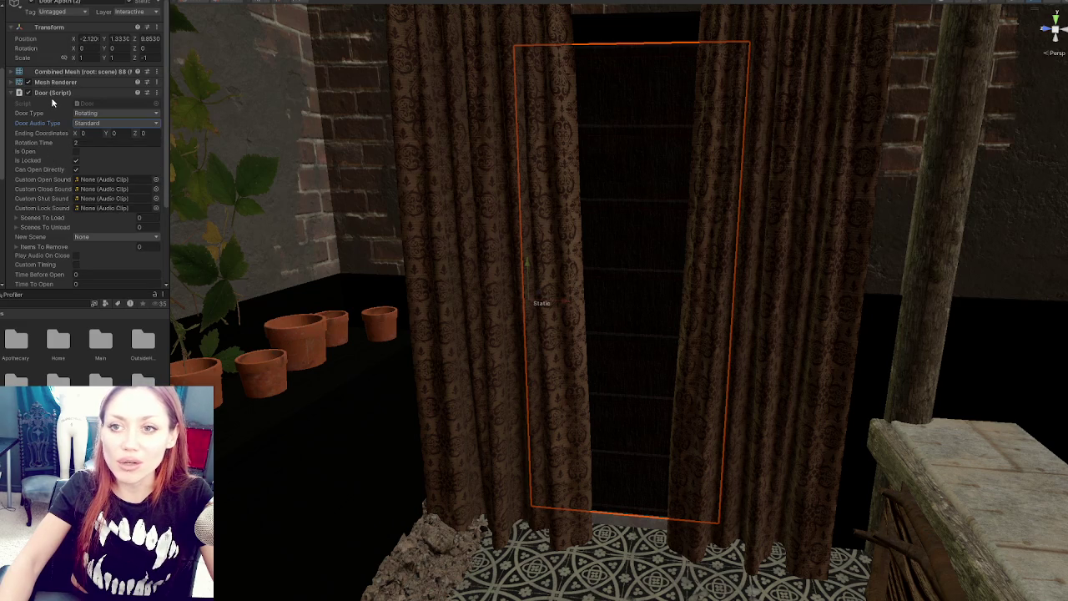
{"action": "scroll", "coordinate": [51, 97], "scroll_direction": "down", "scroll_amount": 1}
{"action": "scroll", "coordinate": [54, 214], "scroll_direction": "down", "scroll_amount": 4}
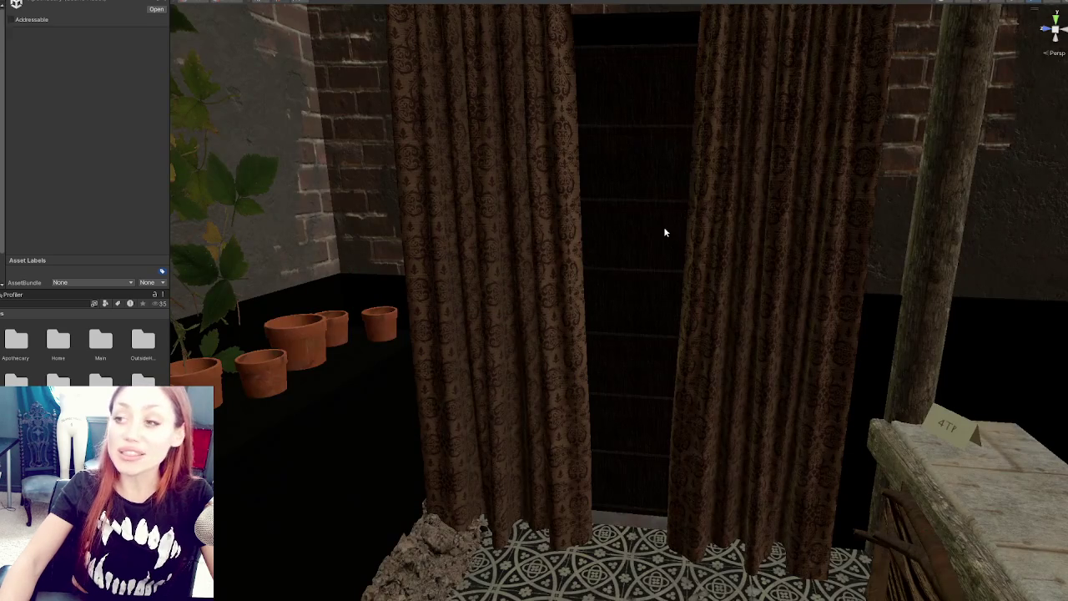
Reselect the curtained door and give its Door script a Rotation Time of 2
{"action": "left_click", "coordinate": [664, 226]}
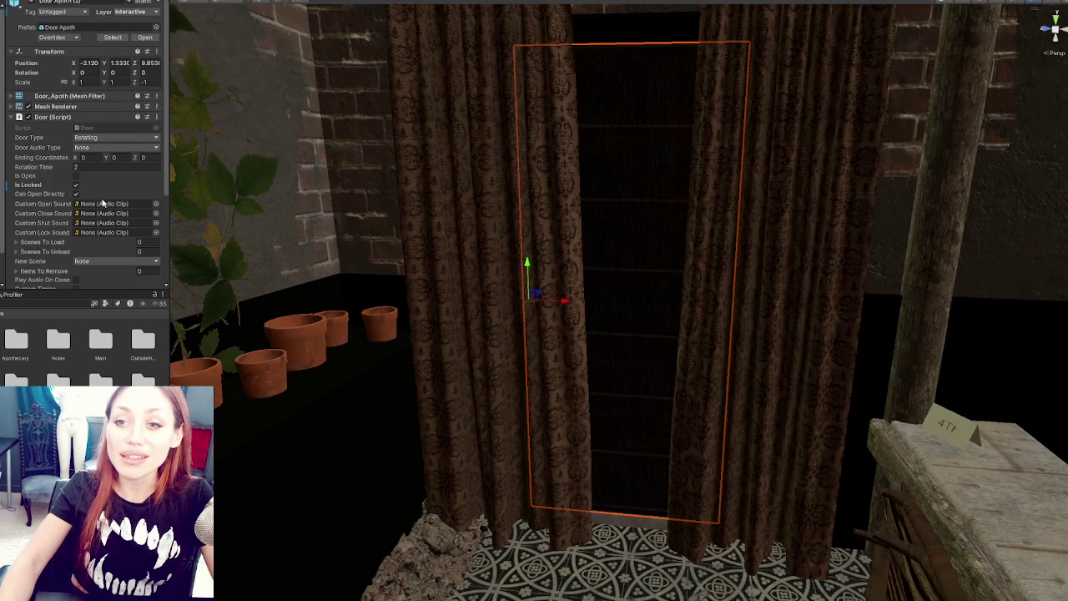
{"action": "scroll", "coordinate": [107, 202], "scroll_direction": "down", "scroll_amount": 3}
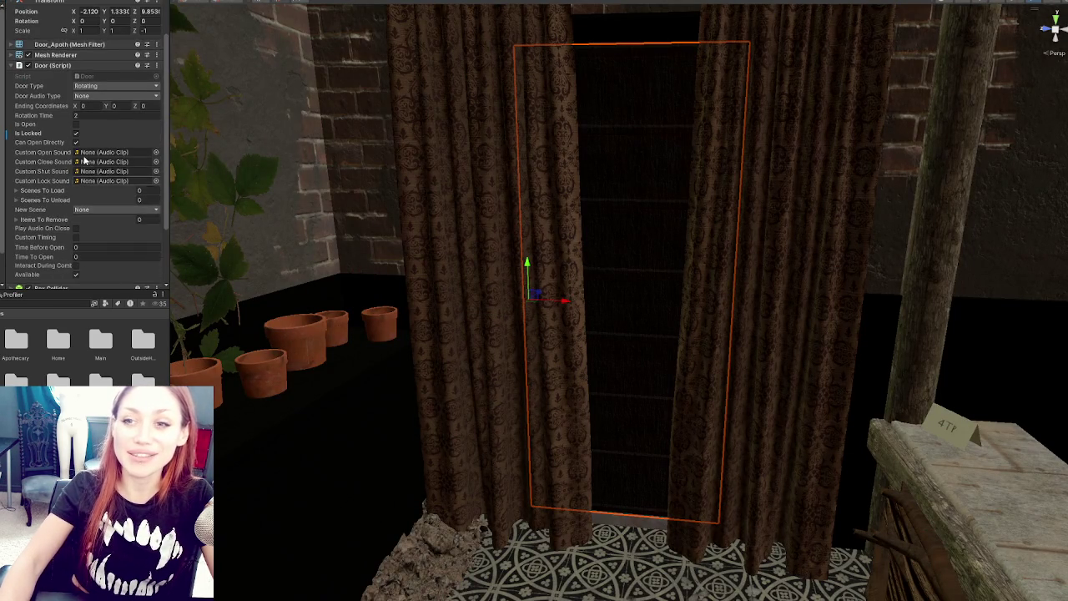
{"action": "scroll", "coordinate": [34, 169], "scroll_direction": "up", "scroll_amount": 2}
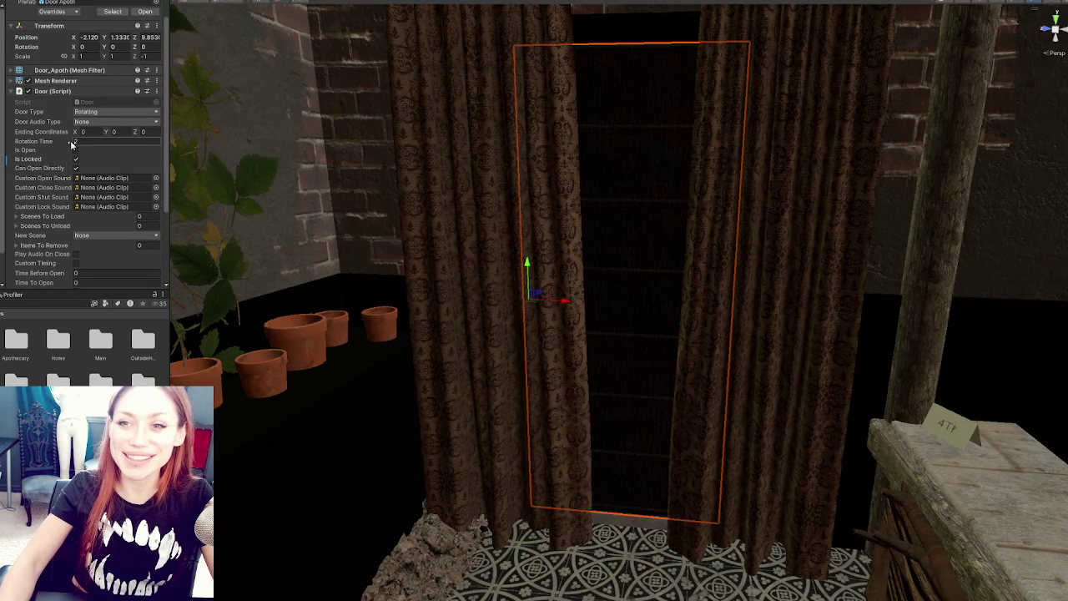
{"action": "type", "text": "2"}
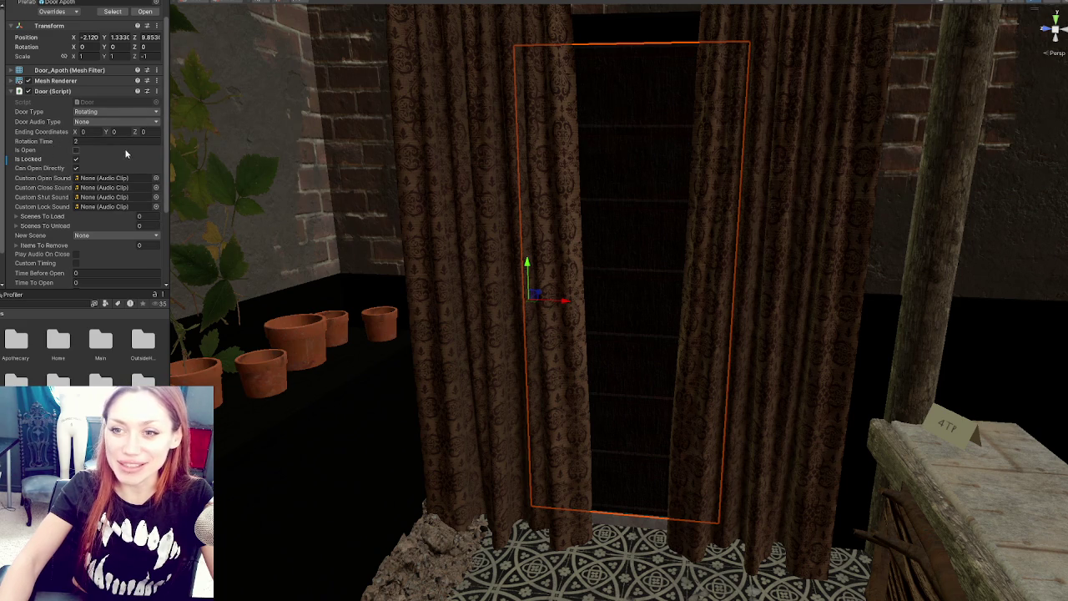
{"action": "scroll", "coordinate": [127, 147], "scroll_direction": "down", "scroll_amount": 5}
{"action": "scroll", "coordinate": [126, 146], "scroll_direction": "up", "scroll_amount": 4}
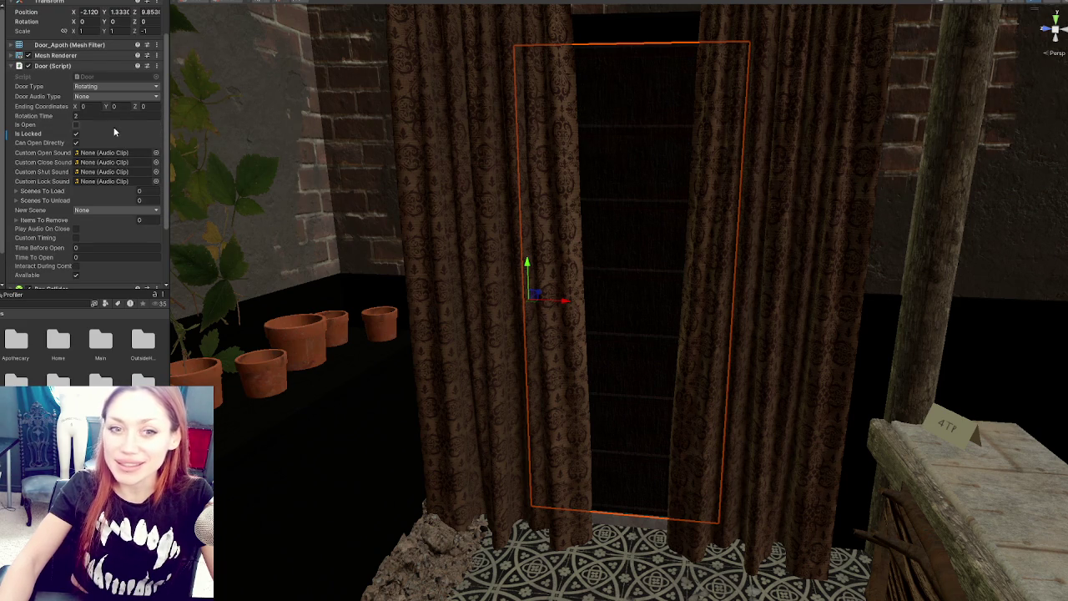
{"action": "scroll", "coordinate": [100, 149], "scroll_direction": "up", "scroll_amount": 1}
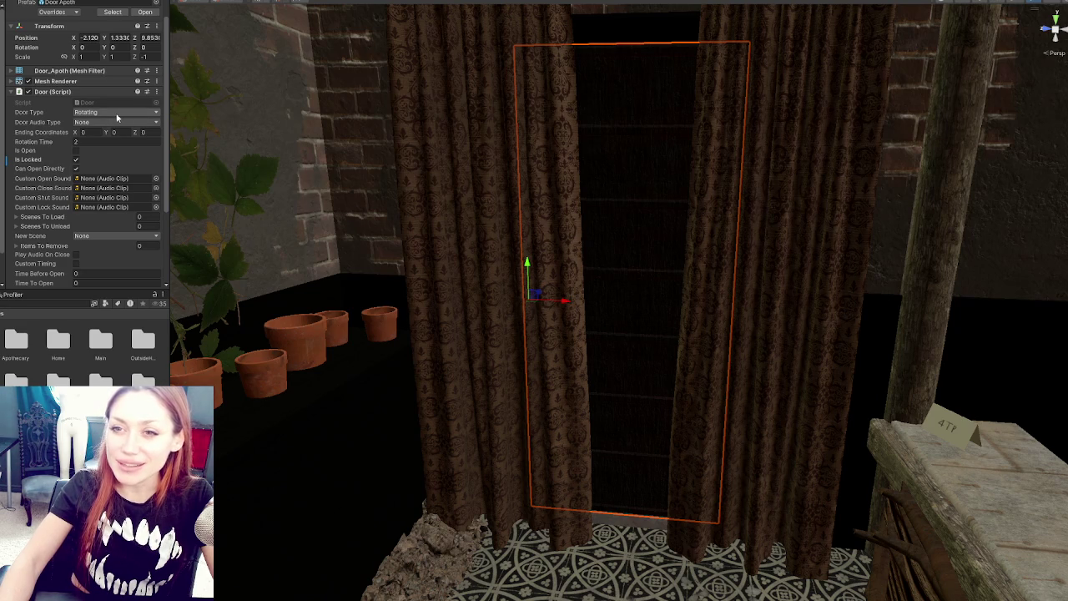
{"action": "left_click", "coordinate": [50, 91]}
Add an Audio Source to the curtained door with Spatial Blend 1, Doppler and Reverb Zone Mix 0
{"action": "left_click", "coordinate": [87, 192]}
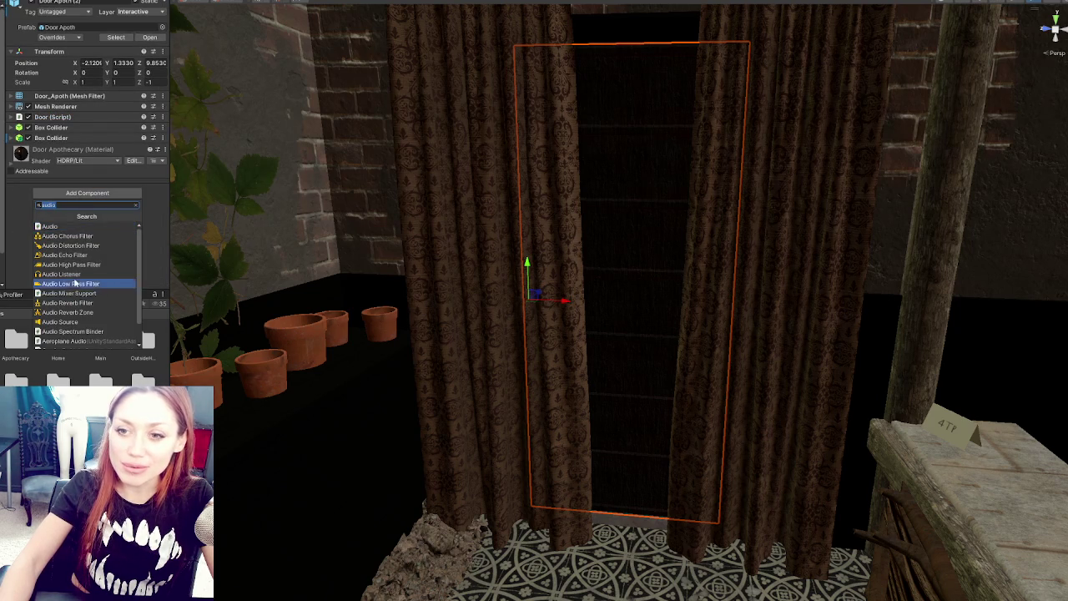
{"action": "left_click", "coordinate": [60, 322]}
{"action": "scroll", "coordinate": [83, 172], "scroll_direction": "down", "scroll_amount": 5}
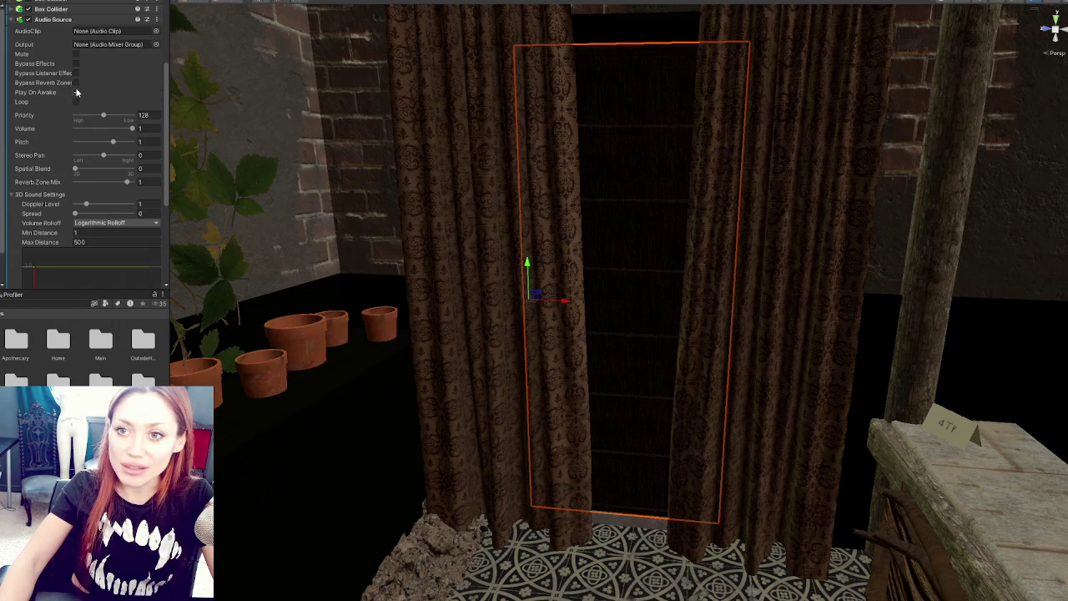
{"action": "left_click", "coordinate": [75, 182]}
{"action": "left_click", "coordinate": [75, 203]}
{"action": "left_click", "coordinate": [132, 168]}
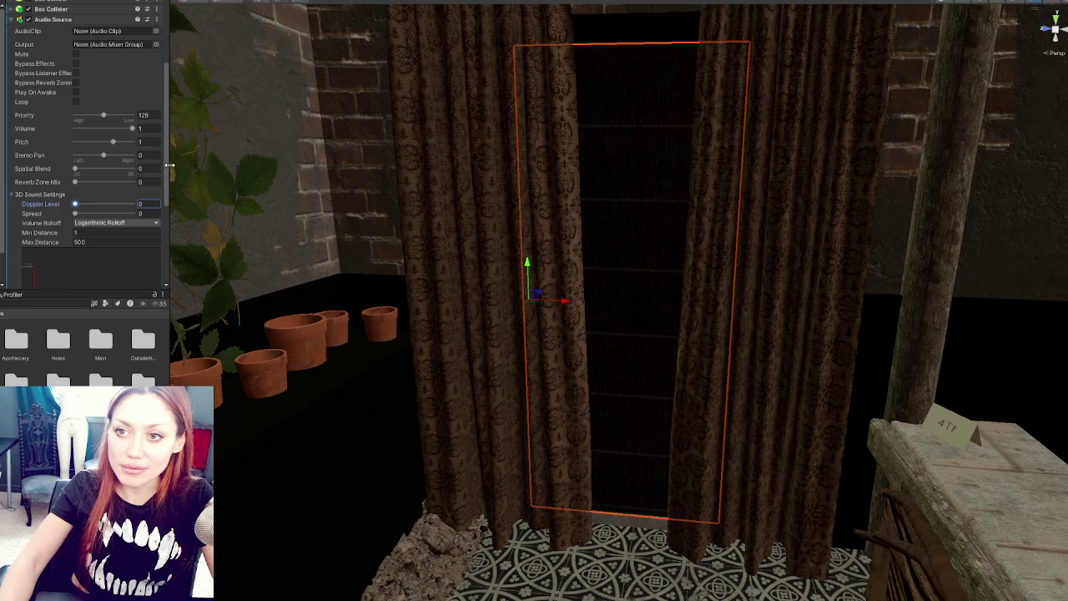
Set the Audio Source to Linear Rolloff with a Max Distance of 10
{"action": "left_click", "coordinate": [117, 222]}
{"action": "left_click", "coordinate": [96, 238]}
{"action": "left_click", "coordinate": [129, 242]}
{"action": "type", "text": "10"}
{"action": "scroll", "coordinate": [129, 242], "scroll_direction": "up", "scroll_amount": 4}
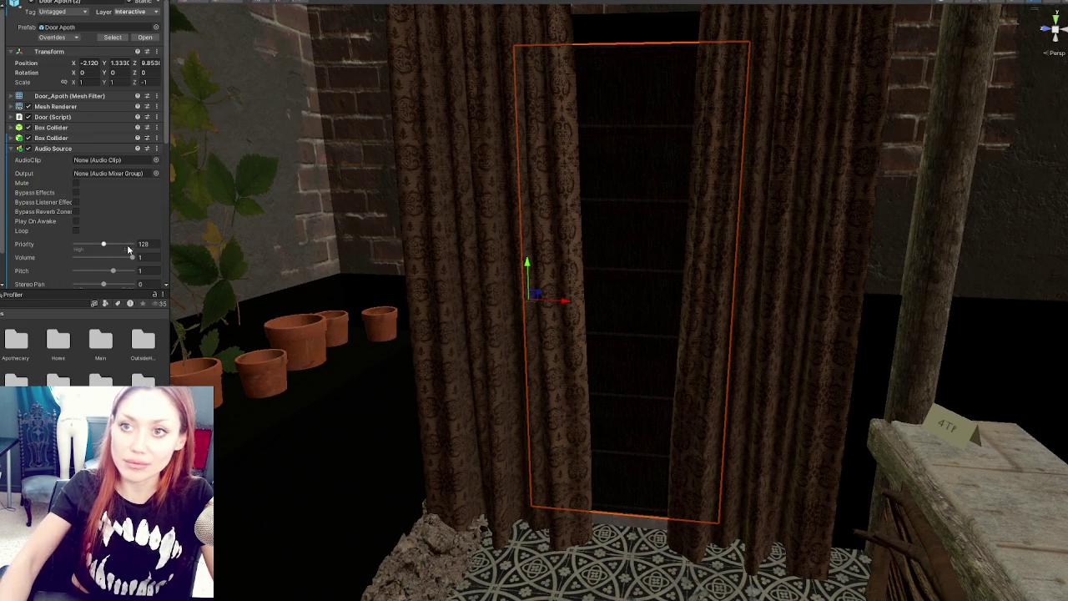
{"action": "left_click", "coordinate": [97, 151]}
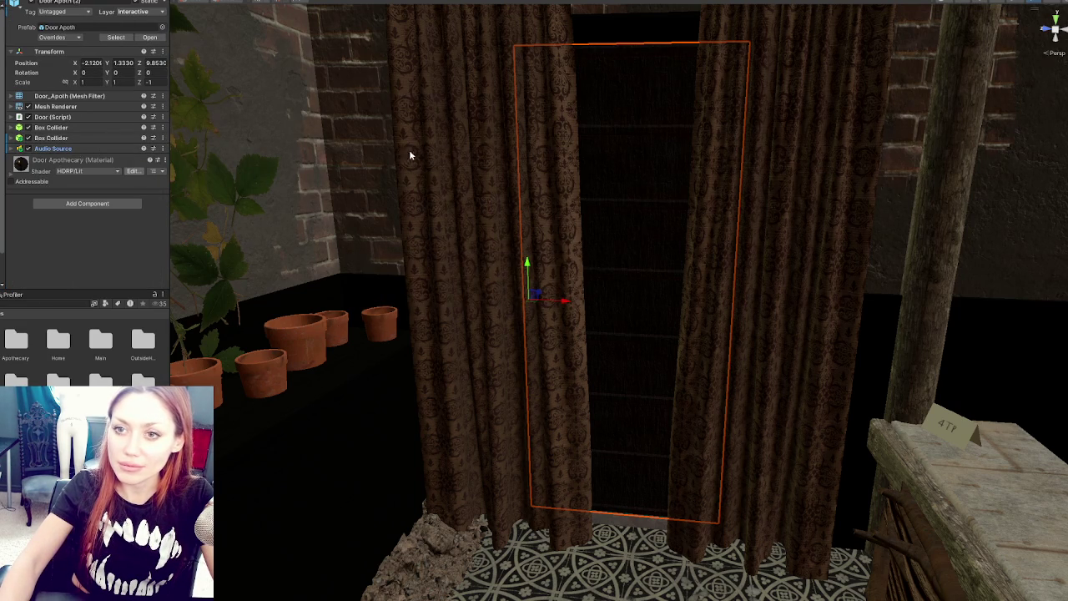
{"action": "mouse_move", "coordinate": [350, 152]}
{"action": "left_mouse_down"}
{"action": "mouse_move", "coordinate": [989, 174]}
{"action": "mouse_move", "coordinate": [329, 178]}
{"action": "left_mouse_up"}
Give the black door an Audio Source: Spatial Blend 1, Linear Rolloff, Play On Awake off
{"action": "left_click", "coordinate": [329, 178]}
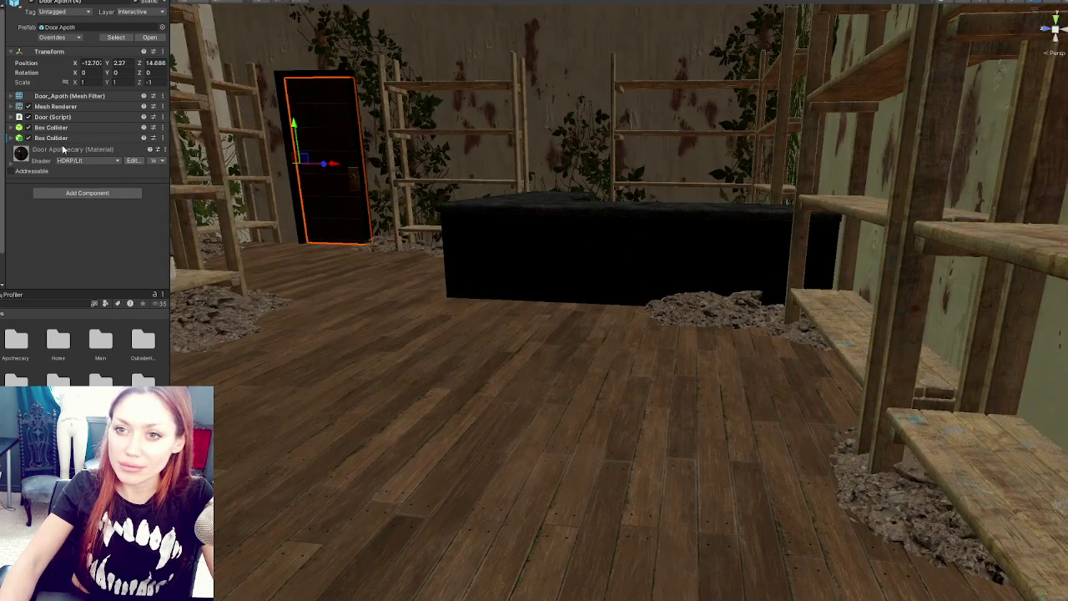
{"action": "left_click", "coordinate": [86, 193]}
{"action": "left_click", "coordinate": [83, 323]}
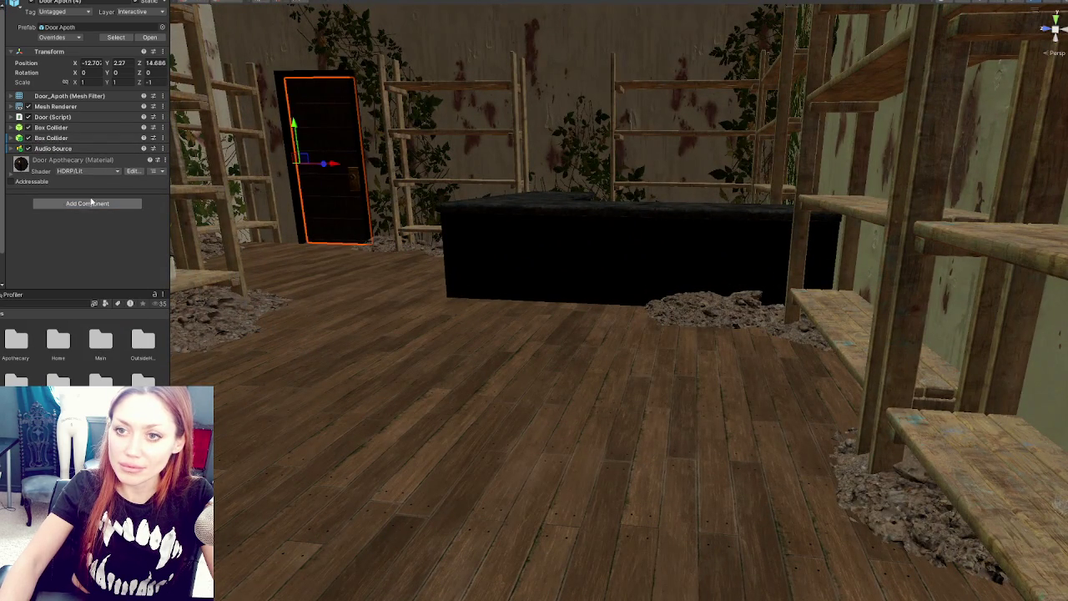
{"action": "left_click", "coordinate": [46, 148]}
{"action": "scroll", "coordinate": [83, 198], "scroll_direction": "down", "scroll_amount": 2}
{"action": "mouse_move", "coordinate": [87, 160]}
{"action": "left_mouse_down"}
{"action": "mouse_move", "coordinate": [74, 158]}
{"action": "mouse_move", "coordinate": [73, 179]}
{"action": "mouse_move", "coordinate": [129, 143]}
{"action": "mouse_move", "coordinate": [147, 146]}
{"action": "left_mouse_up"}
{"action": "left_click", "coordinate": [117, 197]}
{"action": "left_click", "coordinate": [107, 219]}
{"action": "left_click", "coordinate": [112, 215]}
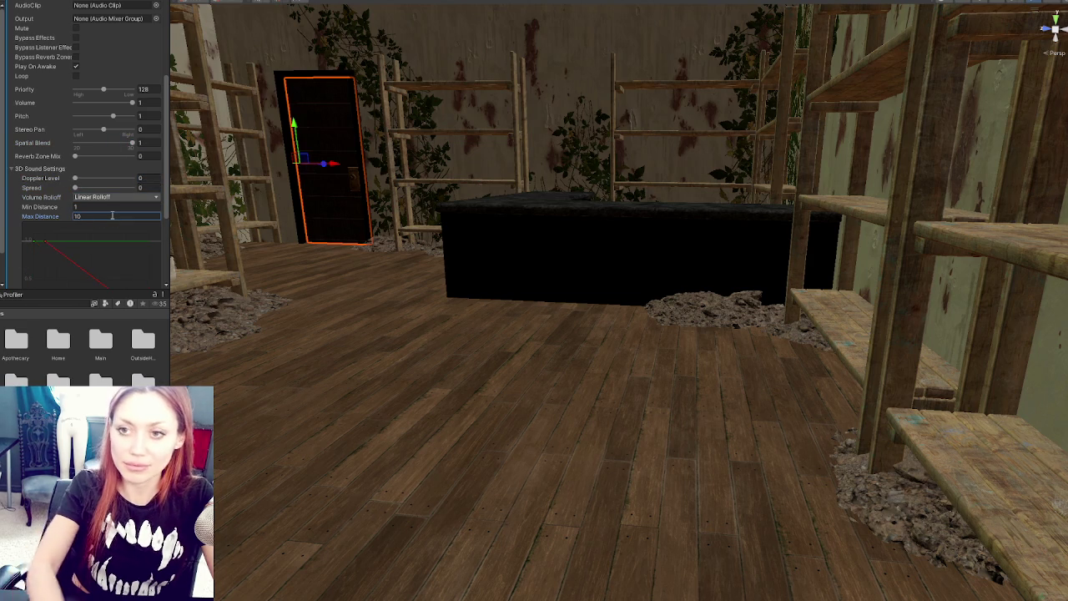
{"action": "scroll", "coordinate": [111, 213], "scroll_direction": "up", "scroll_amount": 4}
{"action": "left_click", "coordinate": [76, 170]}
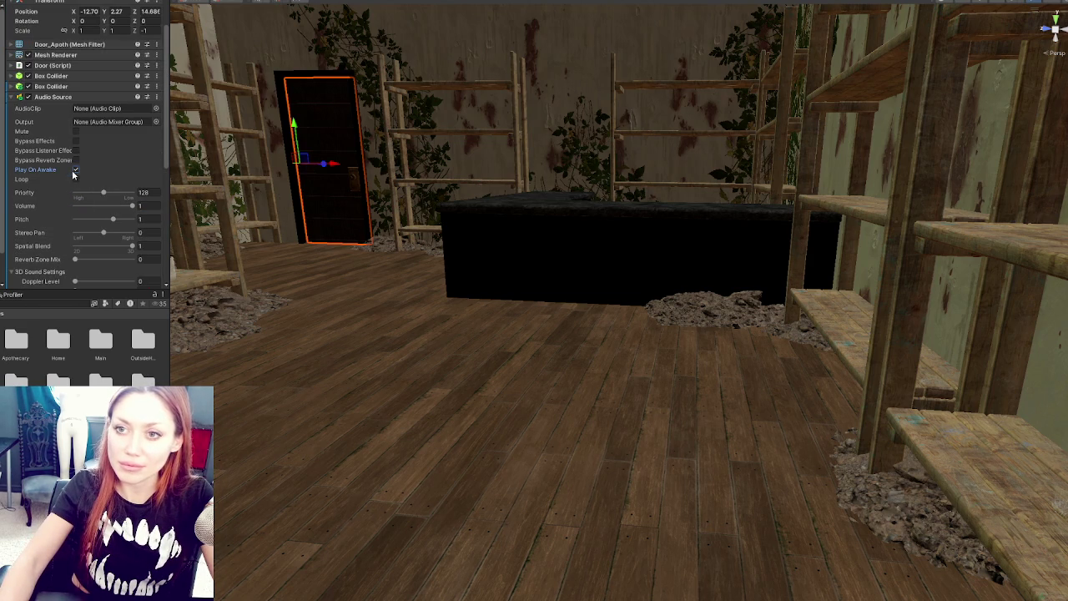
Compare the black door's two Box Colliders and remove the duplicate second one
{"action": "left_click", "coordinate": [98, 86]}
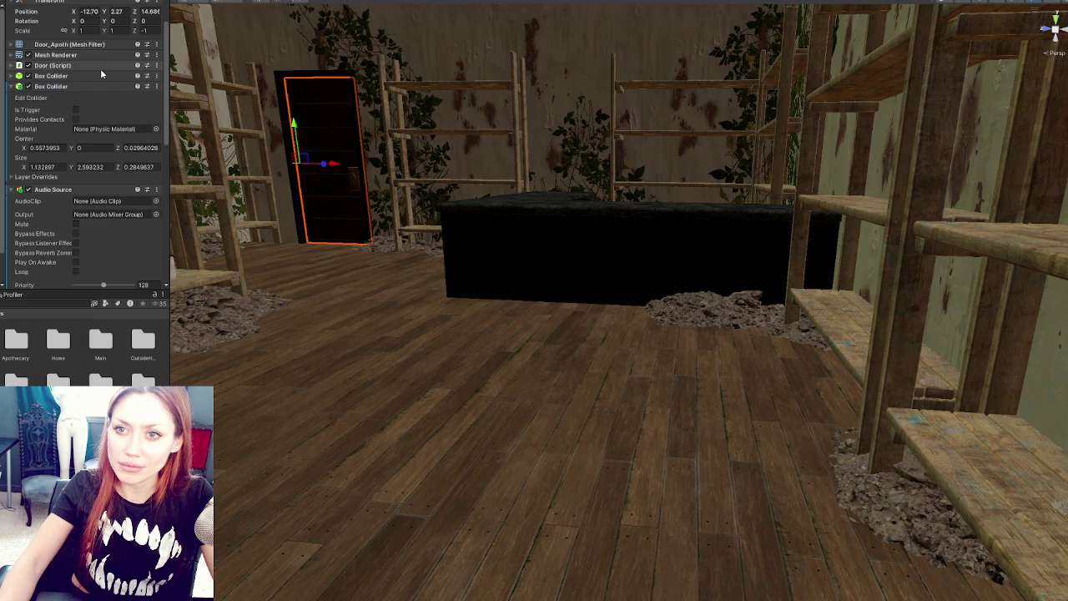
{"action": "left_click", "coordinate": [95, 75]}
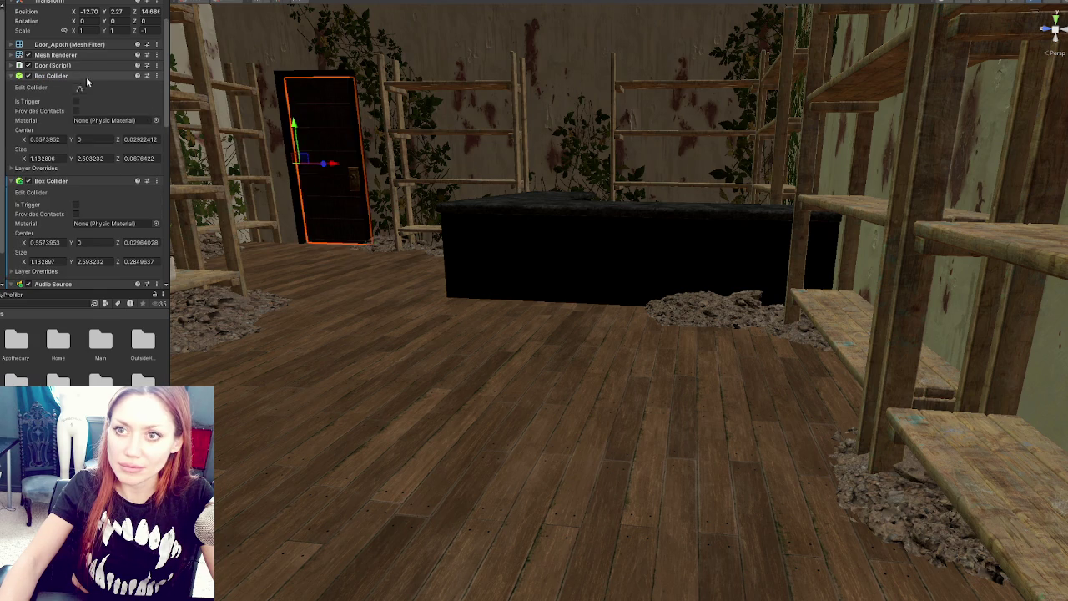
{"action": "left_click", "coordinate": [86, 77]}
{"action": "left_click", "coordinate": [75, 110]}
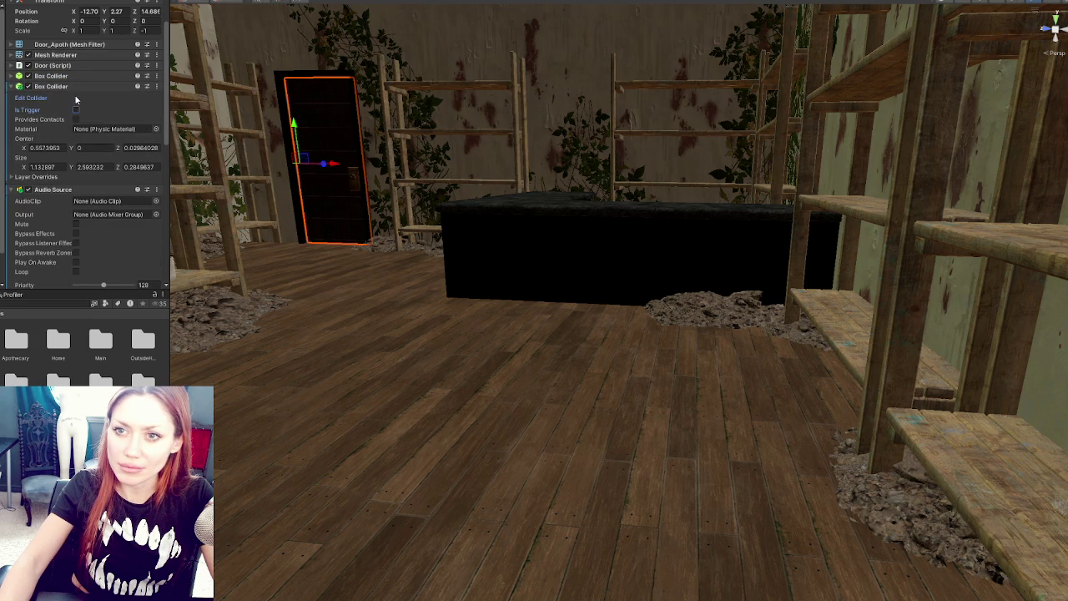
{"action": "right_click", "coordinate": [79, 87]}
{"action": "left_click", "coordinate": [108, 102]}
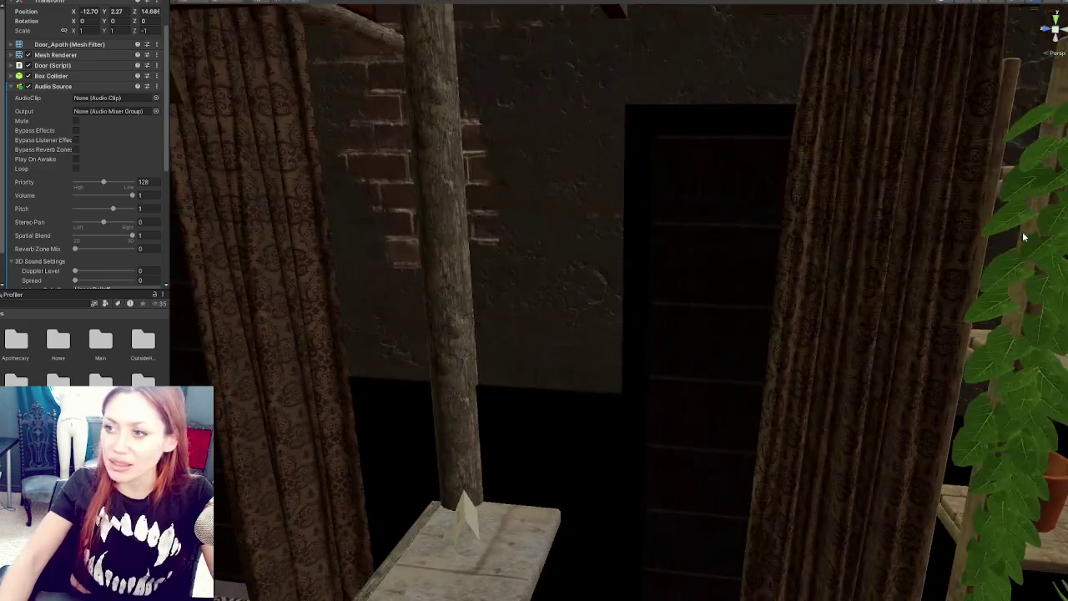
{"action": "left_click", "coordinate": [746, 296]}
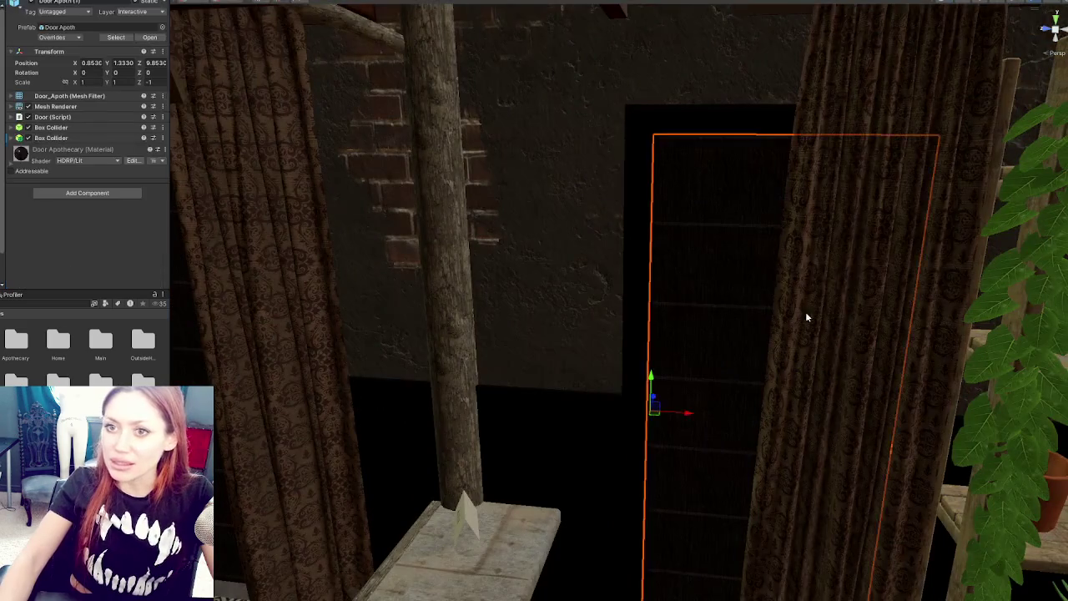
Frame the door by the No Vacancy sign and remove its extra Box Collider
{"action": "key", "text": "f"}
{"action": "right_click", "coordinate": [94, 135]}
{"action": "left_click", "coordinate": [113, 148]}
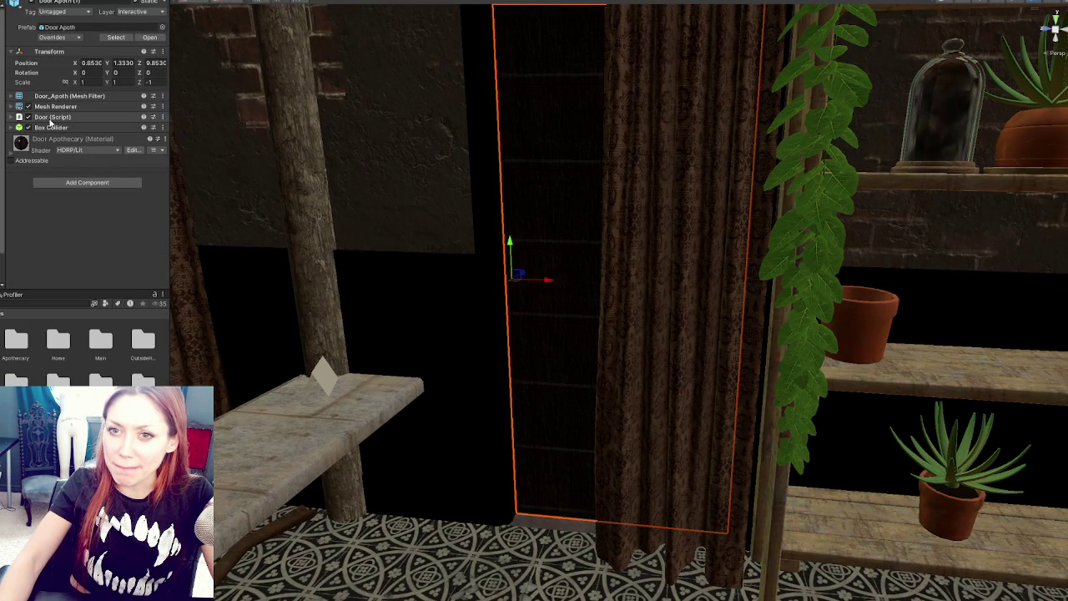
{"action": "scroll", "coordinate": [584, 208], "scroll_direction": "down", "scroll_amount": 5}
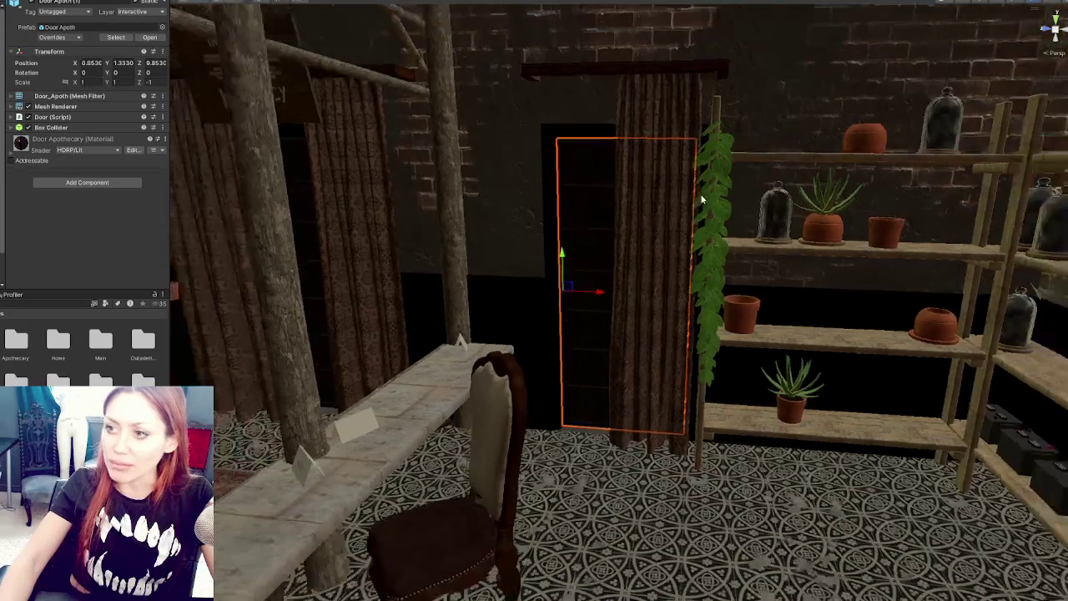
{"action": "scroll", "coordinate": [518, 208], "scroll_direction": "up", "scroll_amount": 4}
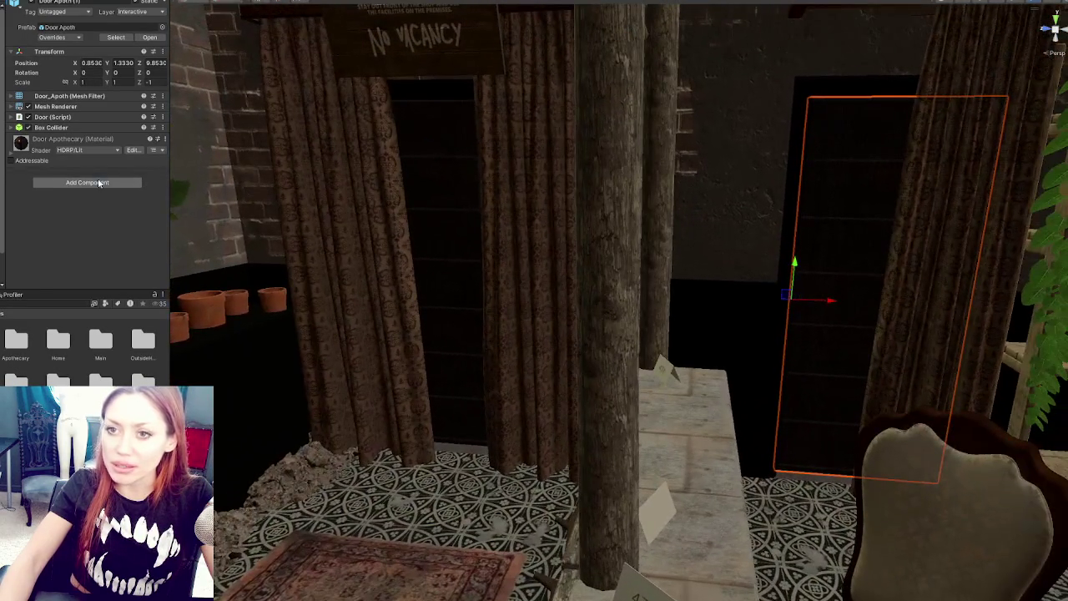
Add an Audio Source to this door with Spatial Blend 1 and Linear Rolloff
{"action": "left_click", "coordinate": [87, 182]}
{"action": "left_click", "coordinate": [77, 311]}
{"action": "scroll", "coordinate": [98, 188], "scroll_direction": "down", "scroll_amount": 5}
{"action": "mouse_move", "coordinate": [86, 168]}
{"action": "left_mouse_down"}
{"action": "mouse_move", "coordinate": [75, 167]}
{"action": "mouse_move", "coordinate": [134, 132]}
{"action": "mouse_move", "coordinate": [75, 146]}
{"action": "left_mouse_up"}
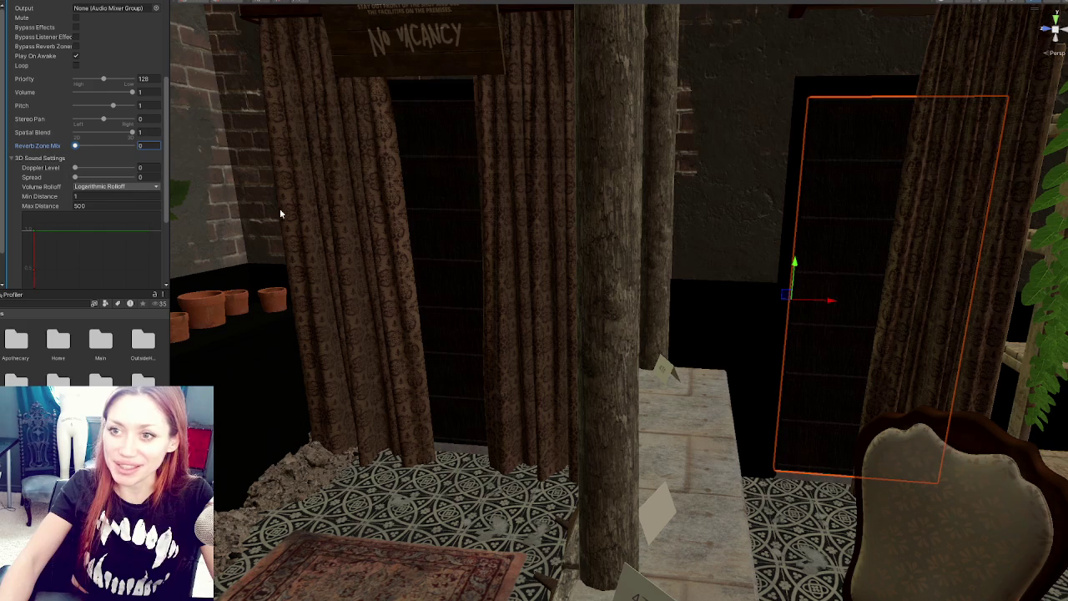
{"action": "left_click", "coordinate": [108, 186]}
{"action": "left_click", "coordinate": [92, 205]}
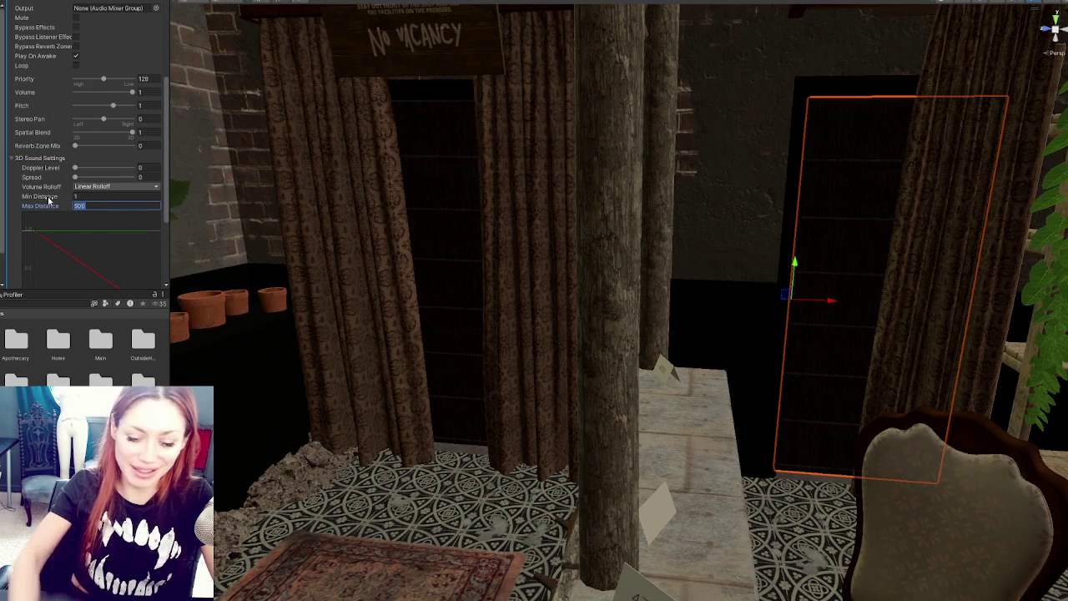
{"action": "scroll", "coordinate": [74, 182], "scroll_direction": "up", "scroll_amount": 5}
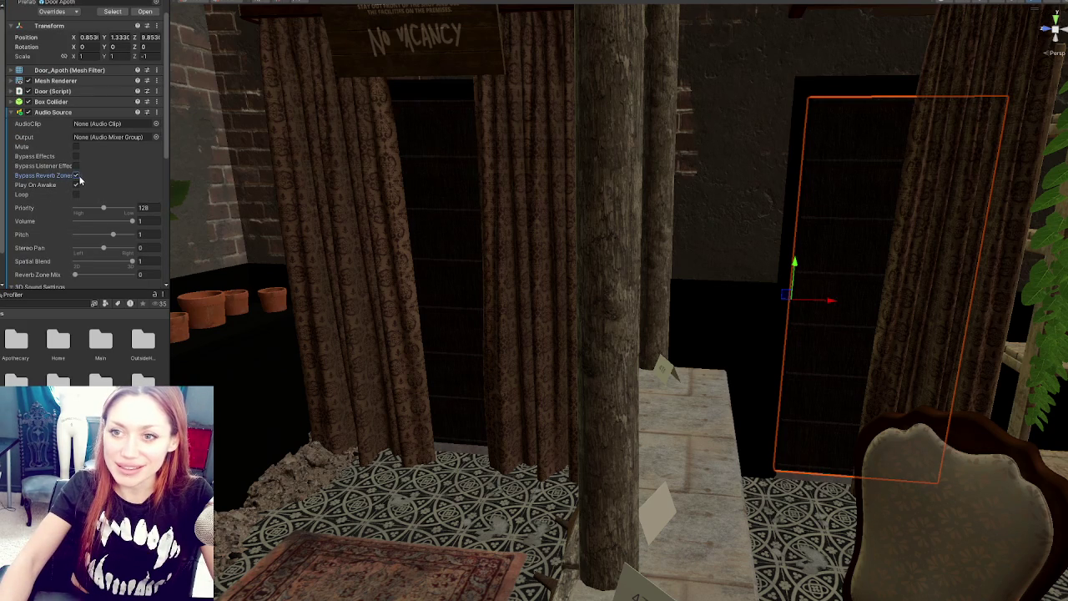
{"action": "left_click", "coordinate": [53, 112]}
Tick Is Locked in the door's Door script, then check the door behind the tree
{"action": "left_click", "coordinate": [53, 116]}
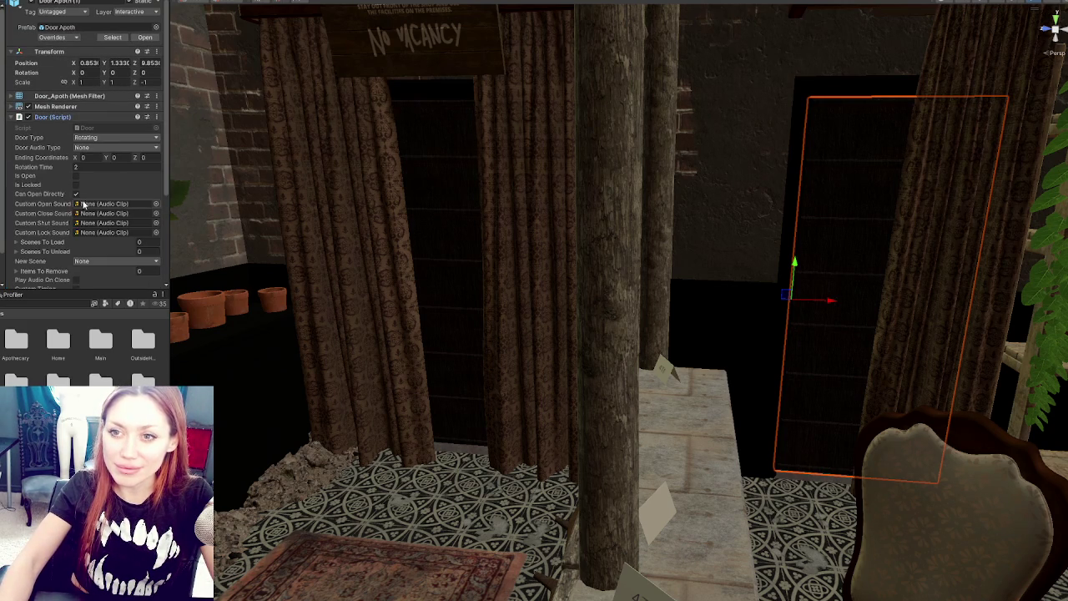
{"action": "left_click", "coordinate": [77, 184]}
{"action": "scroll", "coordinate": [92, 133], "scroll_direction": "down", "scroll_amount": 3}
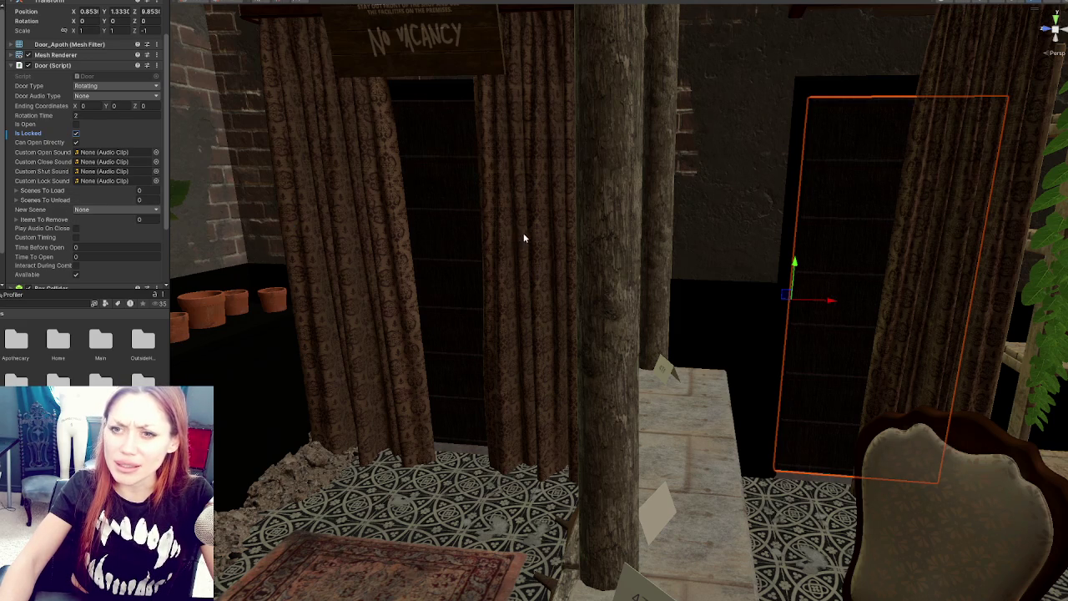
{"action": "scroll", "coordinate": [530, 236], "scroll_direction": "down", "scroll_amount": 3}
{"action": "left_click", "coordinate": [509, 213]}
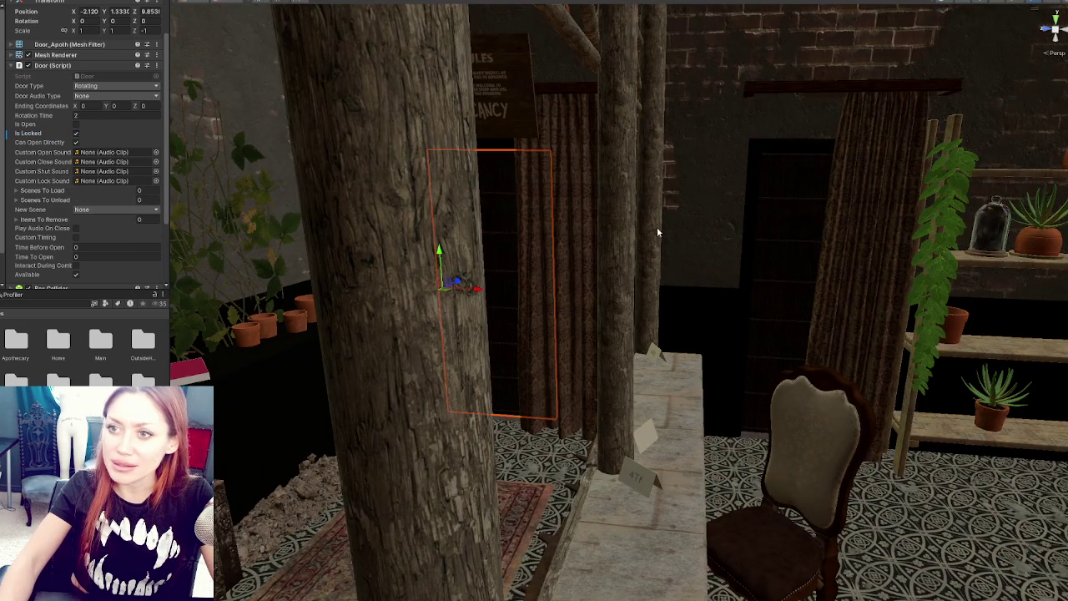
{"action": "left_click", "coordinate": [773, 231]}
{"action": "left_click", "coordinate": [506, 216]}
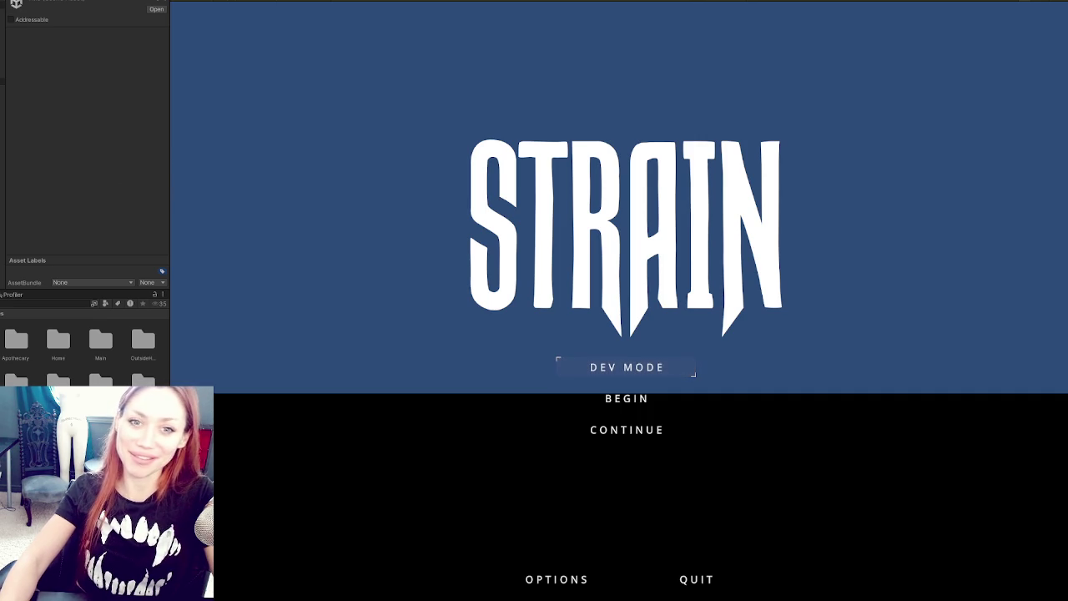
Widen the Game view, continue the saved game, and open and close the door by the stairs
{"action": "mouse_move", "coordinate": [172, 89]}
{"action": "left_mouse_down"}
{"action": "mouse_move", "coordinate": [5, 90]}
{"action": "mouse_move", "coordinate": [4, 106]}
{"action": "left_mouse_up"}
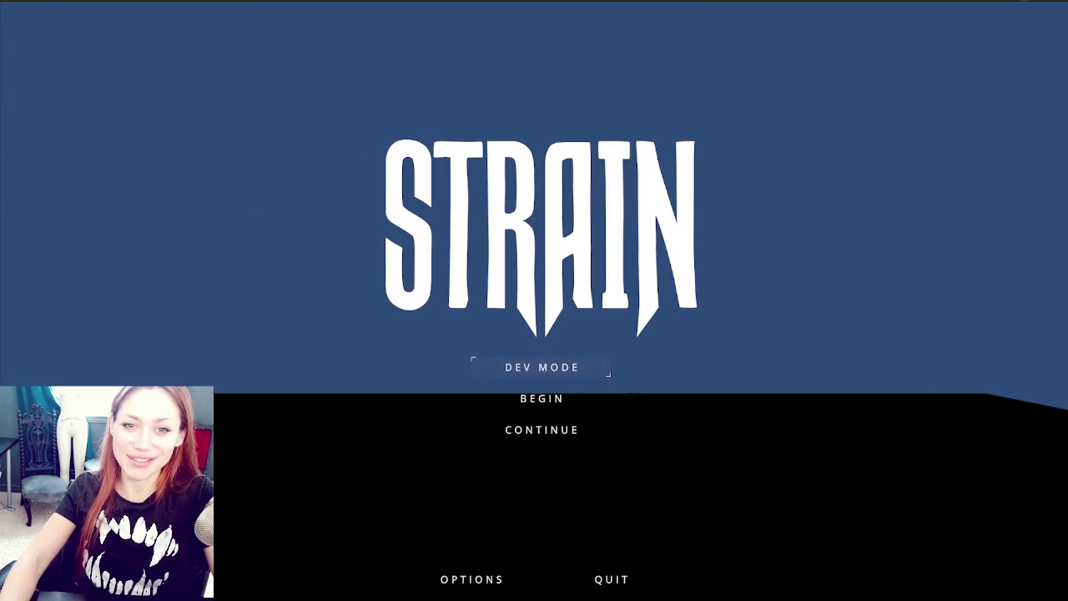
{"action": "left_click", "coordinate": [513, 436]}
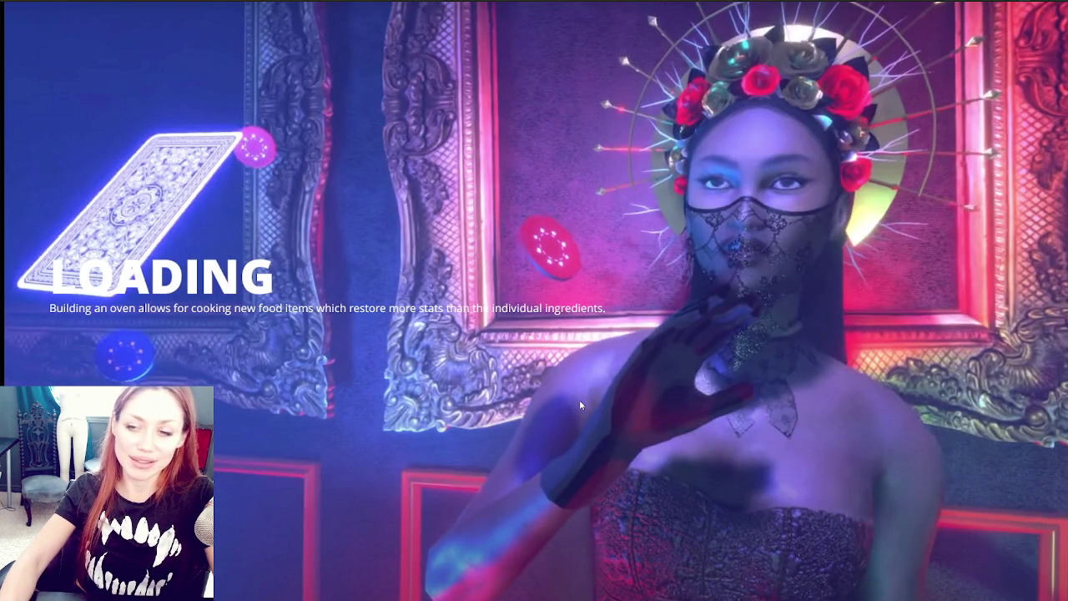
{"action": "key", "text": "w"}
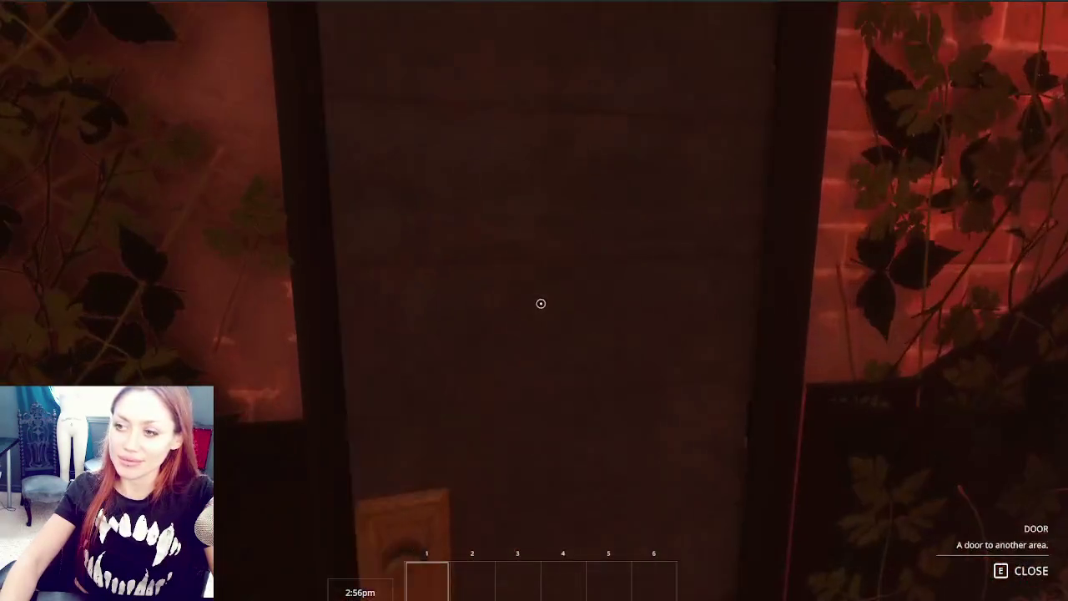
{"action": "key", "text": "e"}
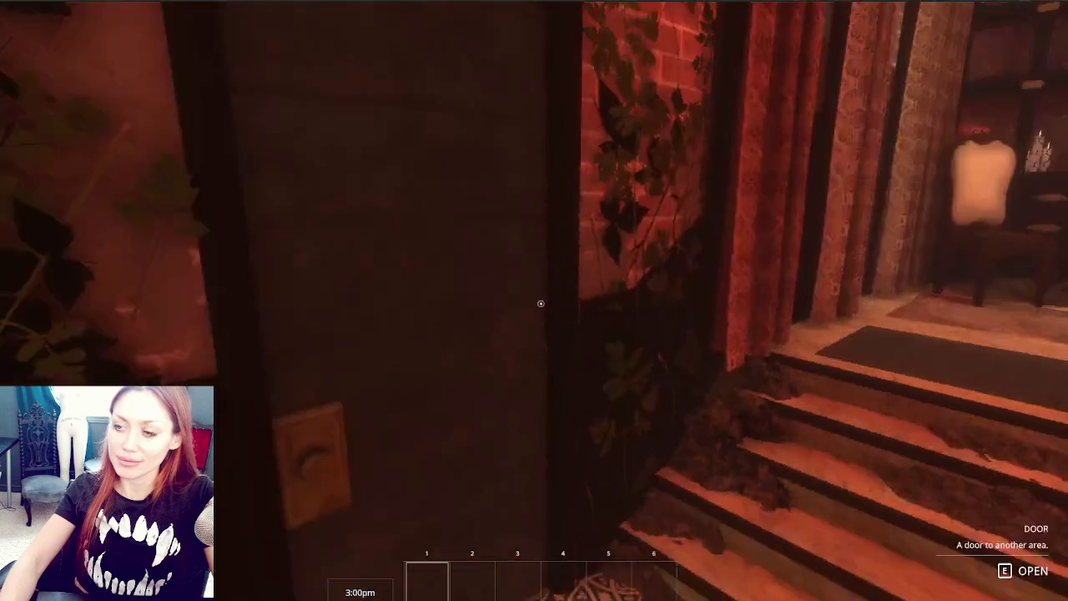
{"action": "key", "text": "e"}
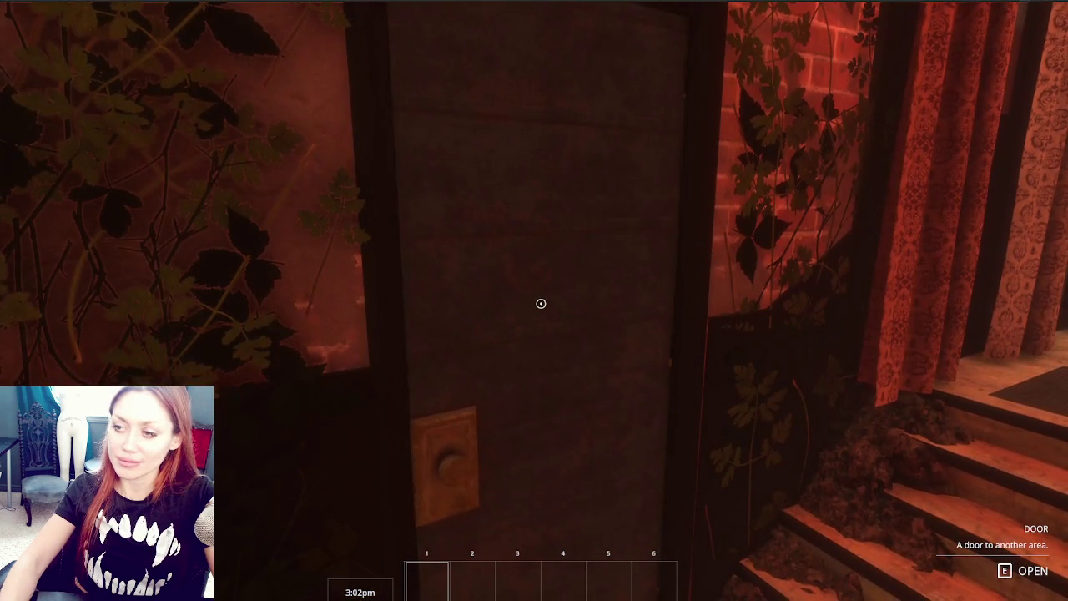
Walk through the greenhouse room, outhouse and garden to the stone stairs
{"action": "key", "text": "w"}
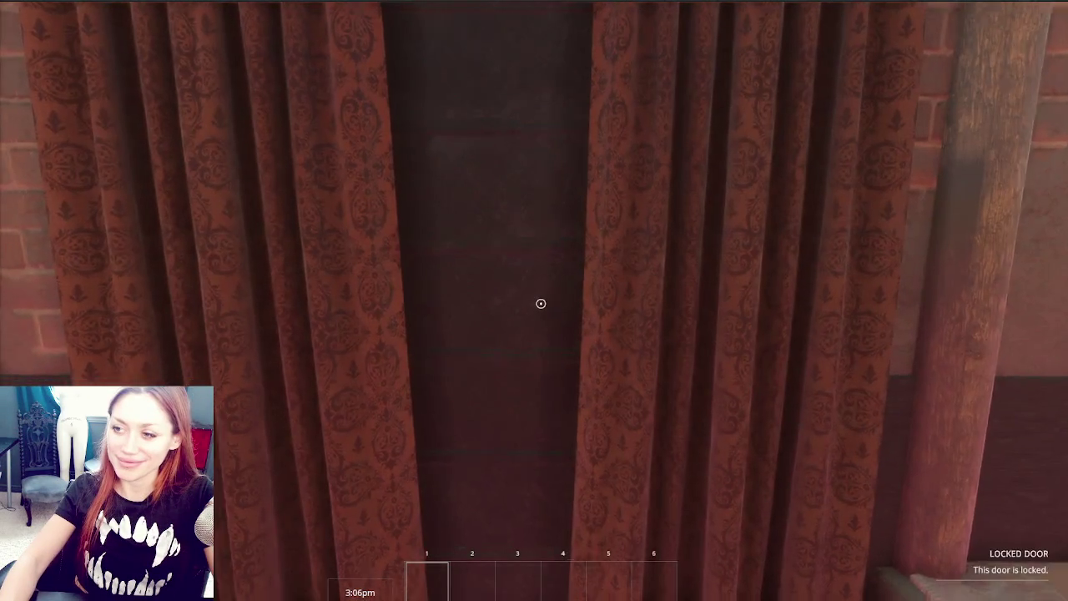
{"action": "key", "text": "s"}
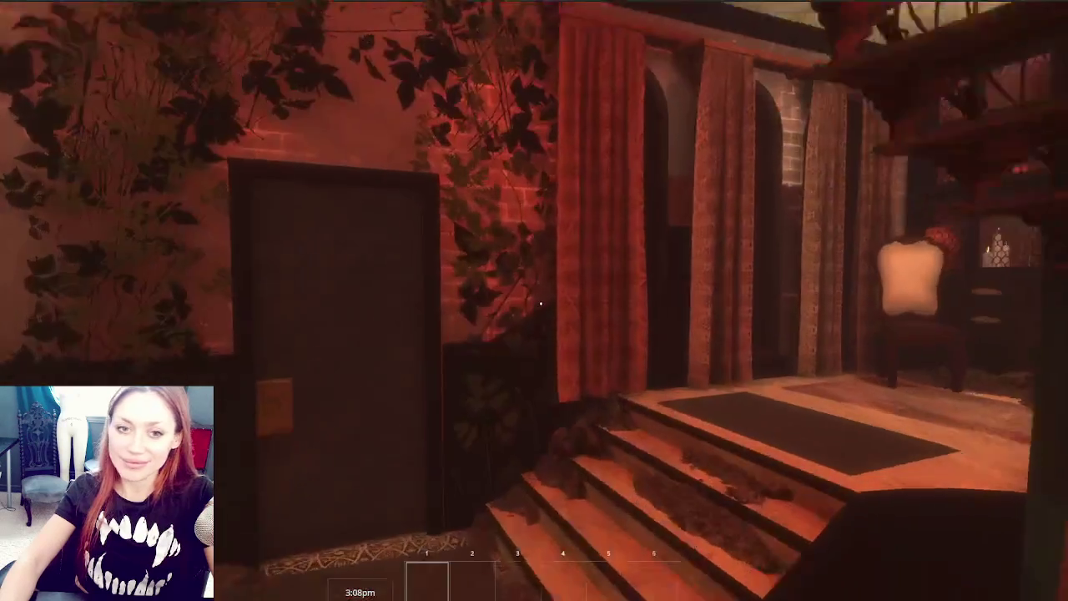
{"action": "key", "text": "w"}
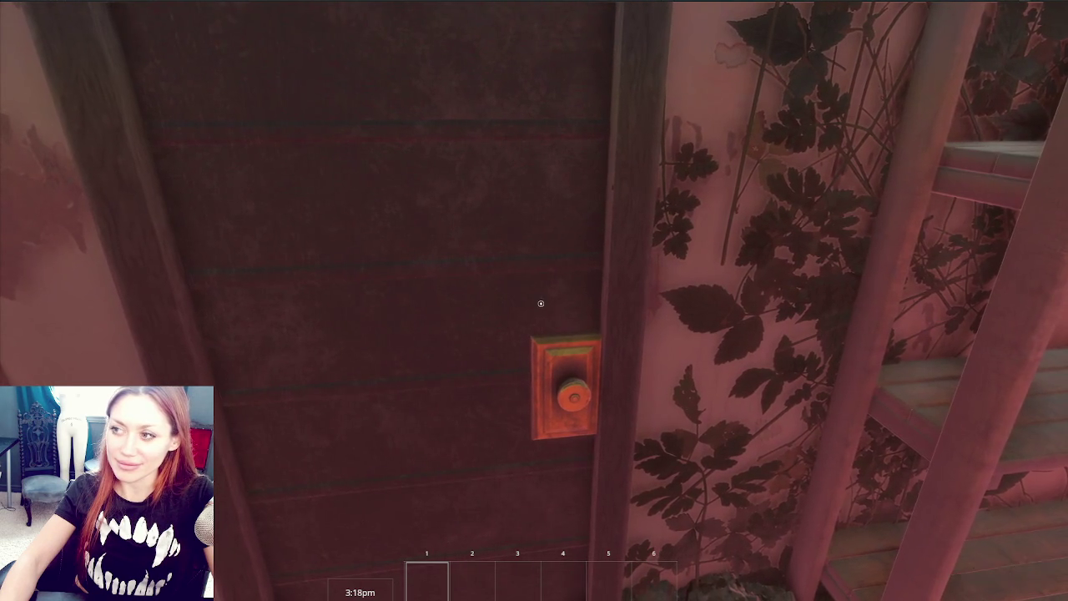
{"action": "key", "text": "w"}
{"action": "key", "text": "w"}
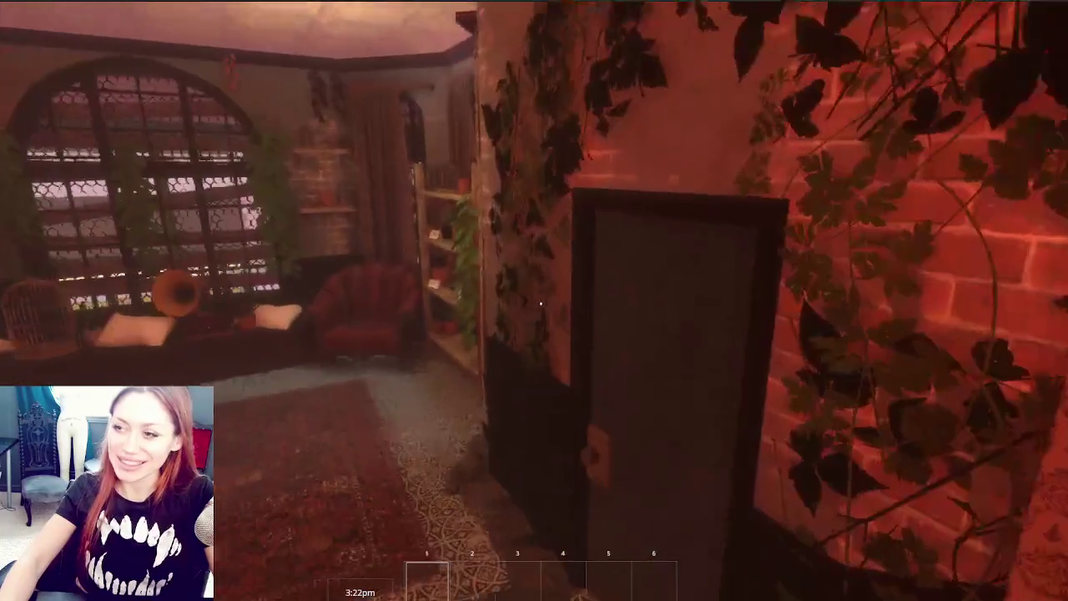
{"action": "key", "text": "w"}
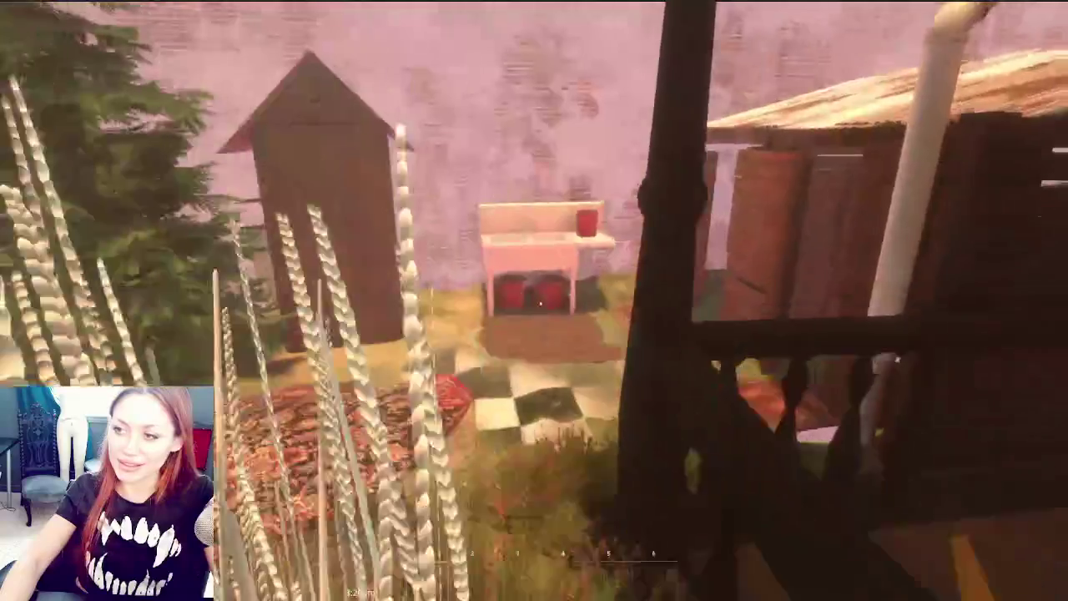
{"action": "key", "text": "w"}
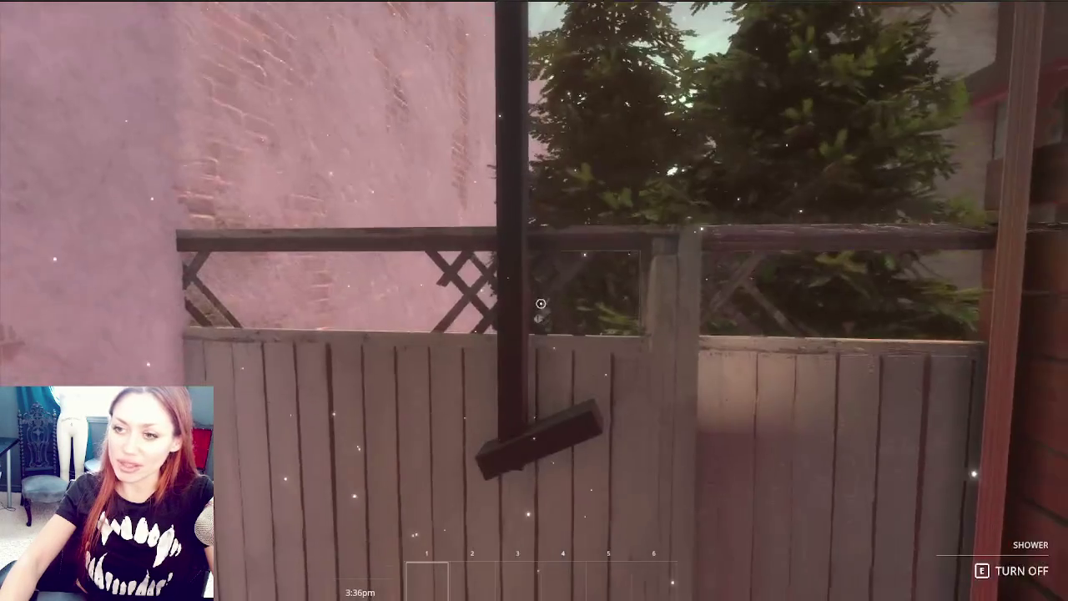
{"action": "key", "text": "w"}
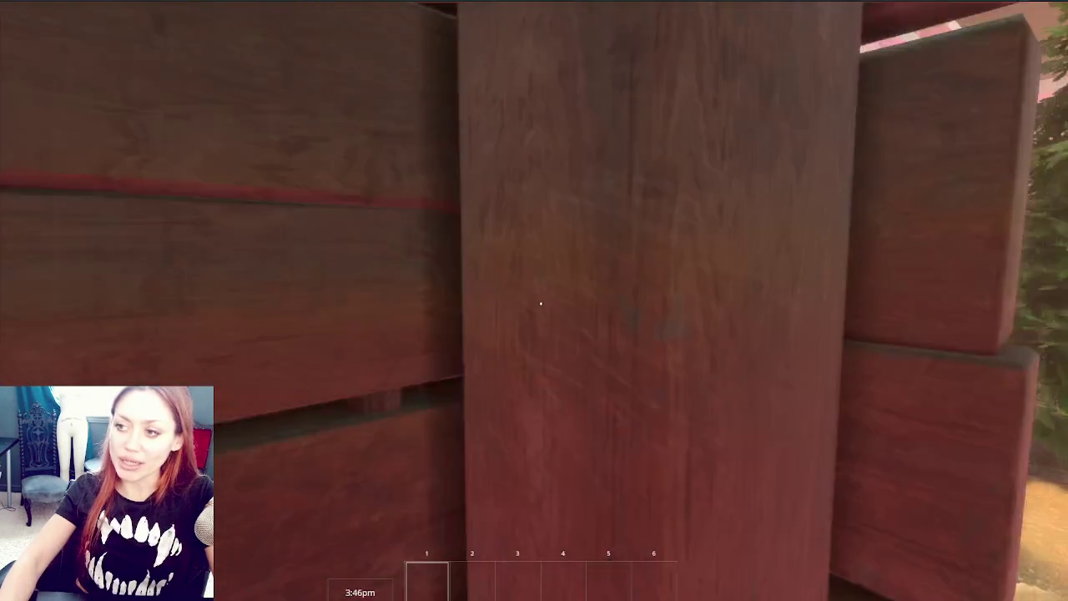
{"action": "key", "text": "w"}
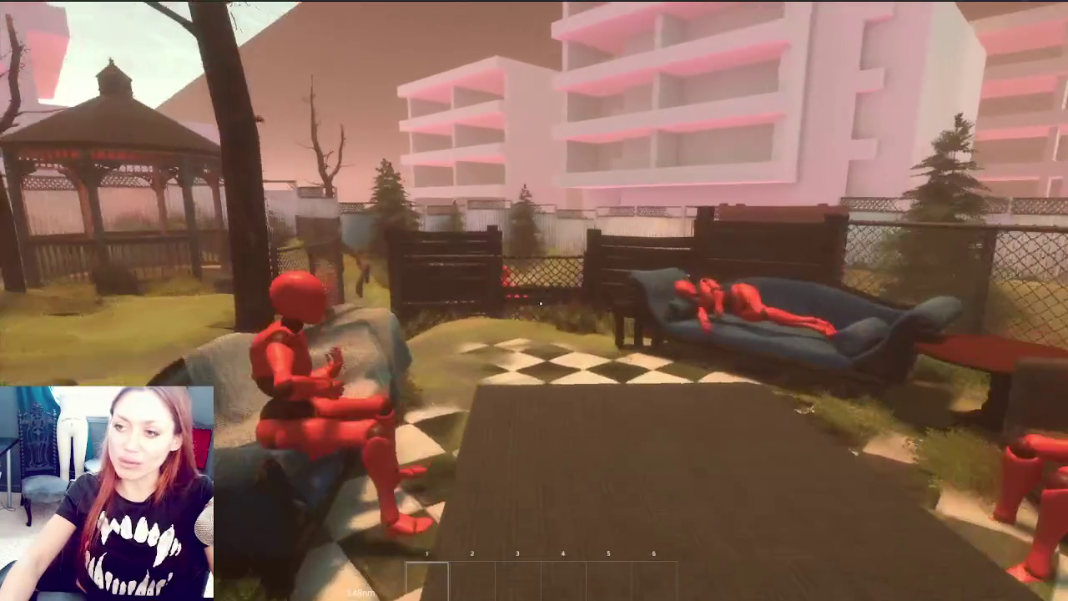
{"action": "key", "text": "w"}
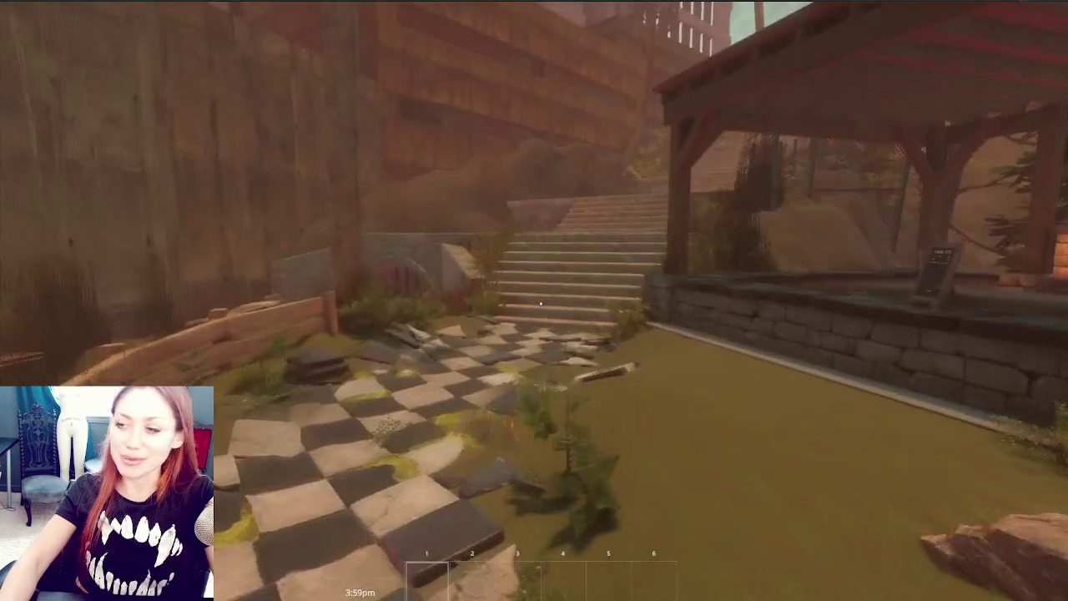
{"action": "key", "text": "w"}
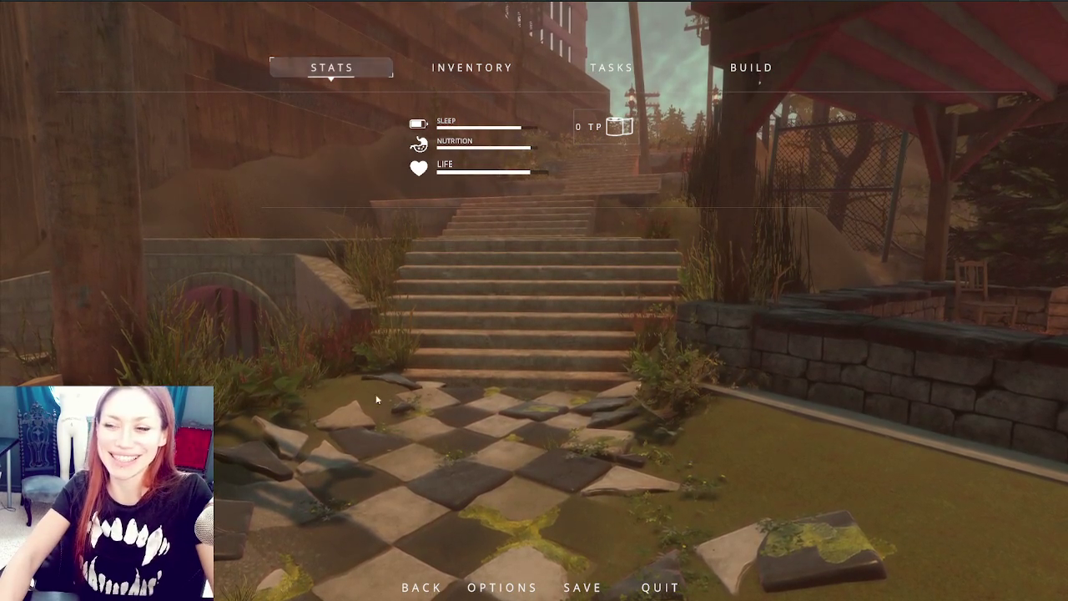
Resume play, follow the checkered path and dirt road to the chained gate, and open it
{"action": "key", "text": "Escape"}
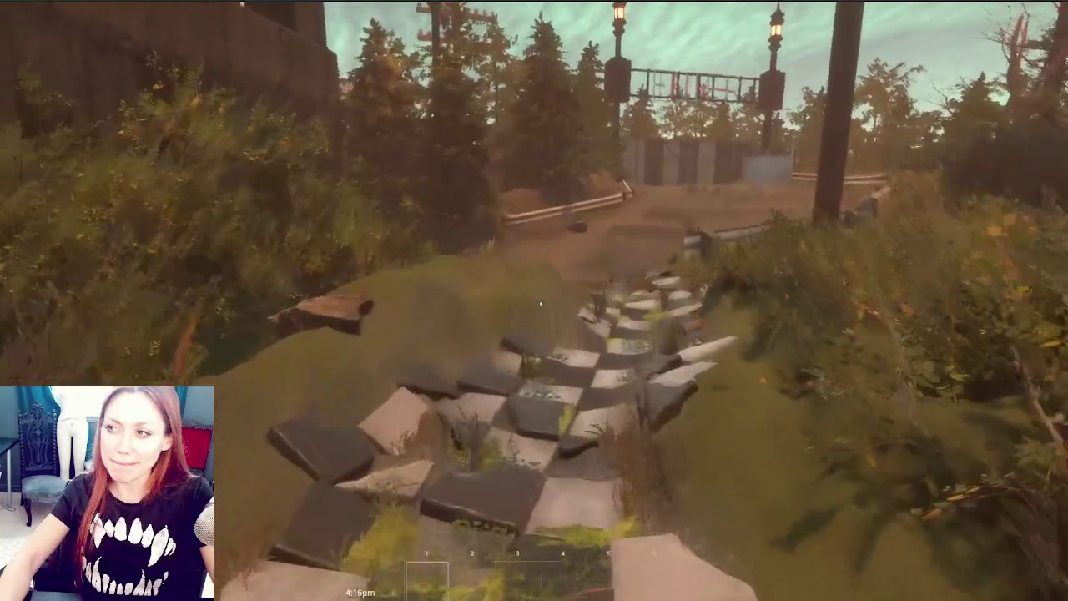
{"action": "key", "text": "w"}
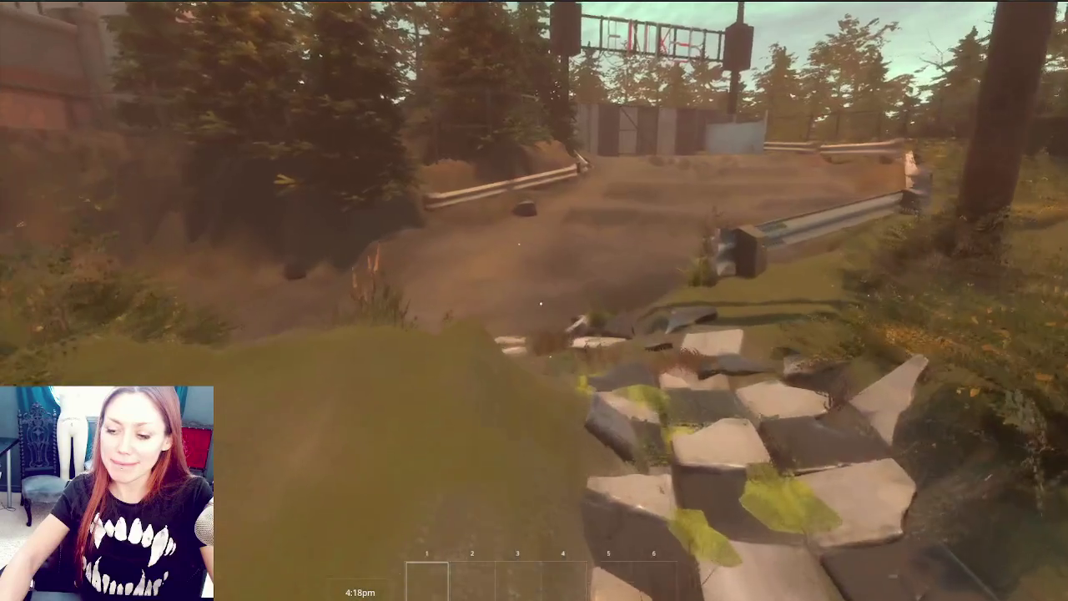
{"action": "key", "text": "w"}
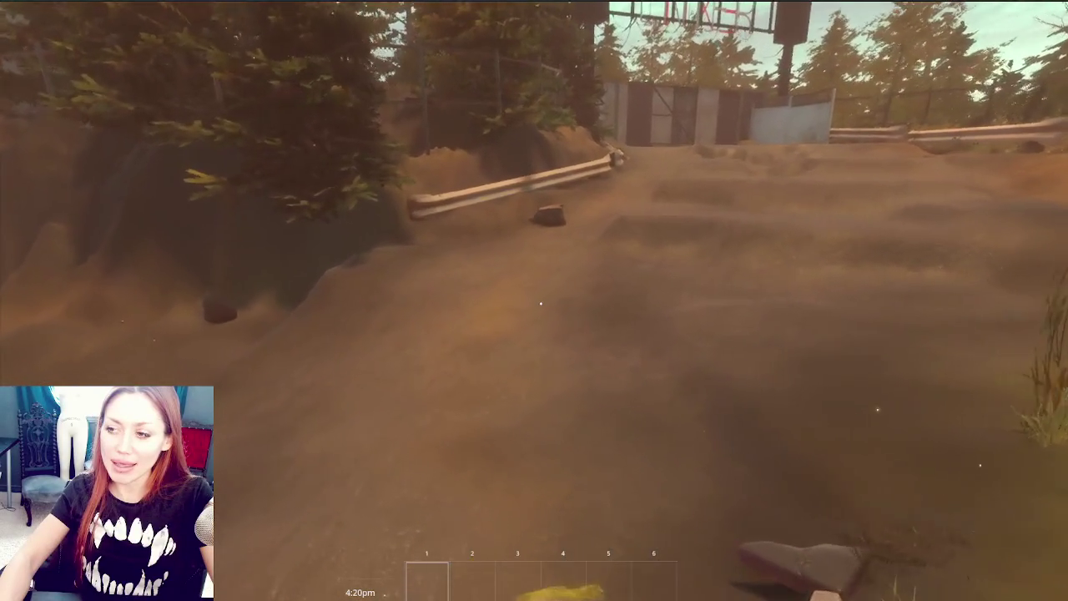
{"action": "key", "text": "w"}
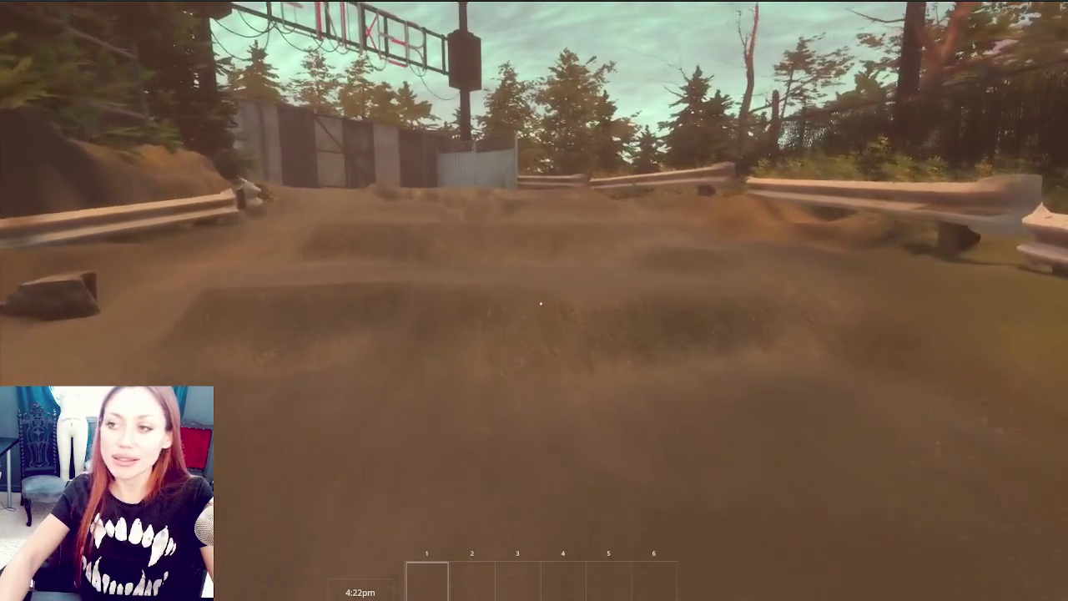
{"action": "key", "text": "w"}
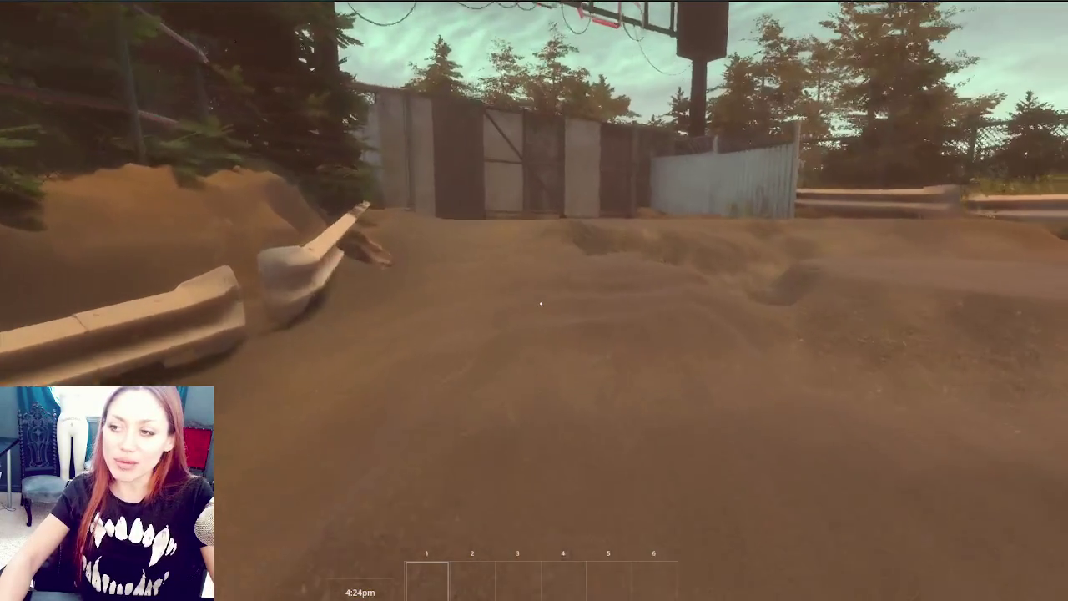
{"action": "key", "text": "w"}
{"action": "key", "text": "w"}
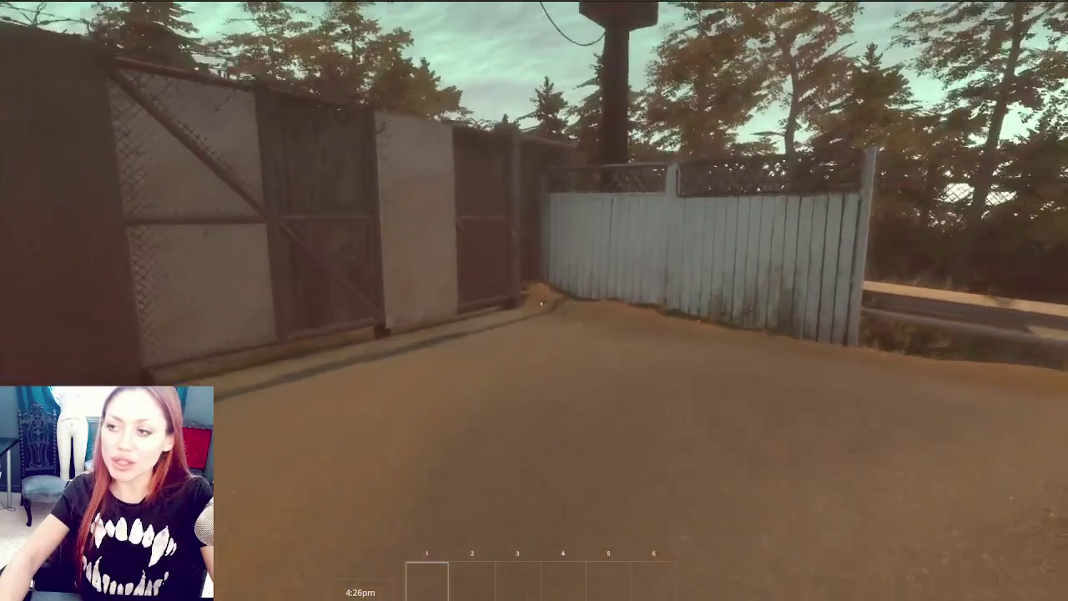
{"action": "key", "text": "w"}
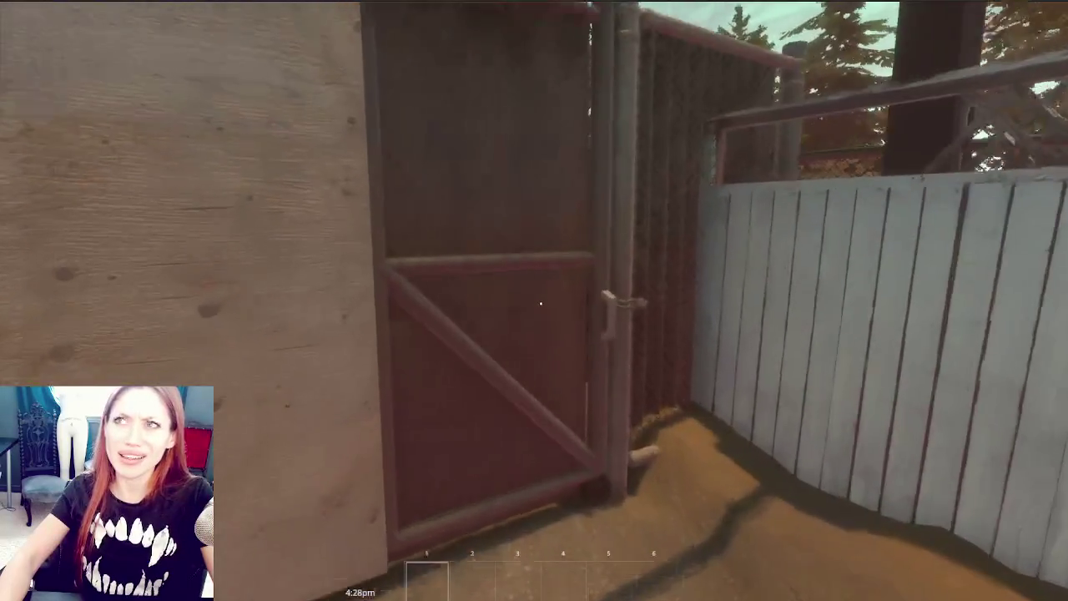
{"action": "key", "text": "d"}
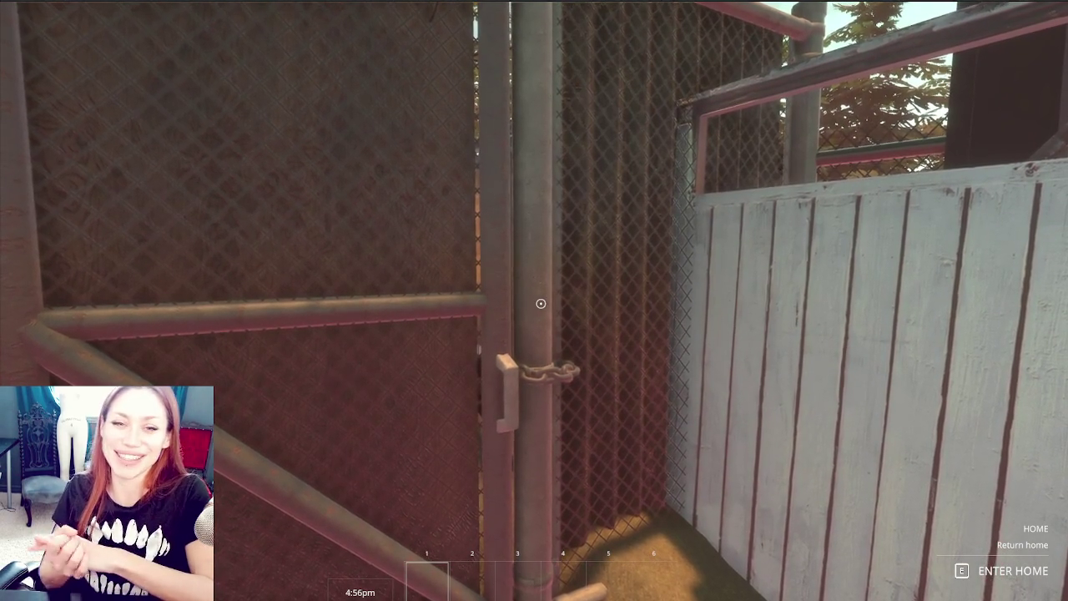
{"action": "left_click", "coordinate": [540, 304]}
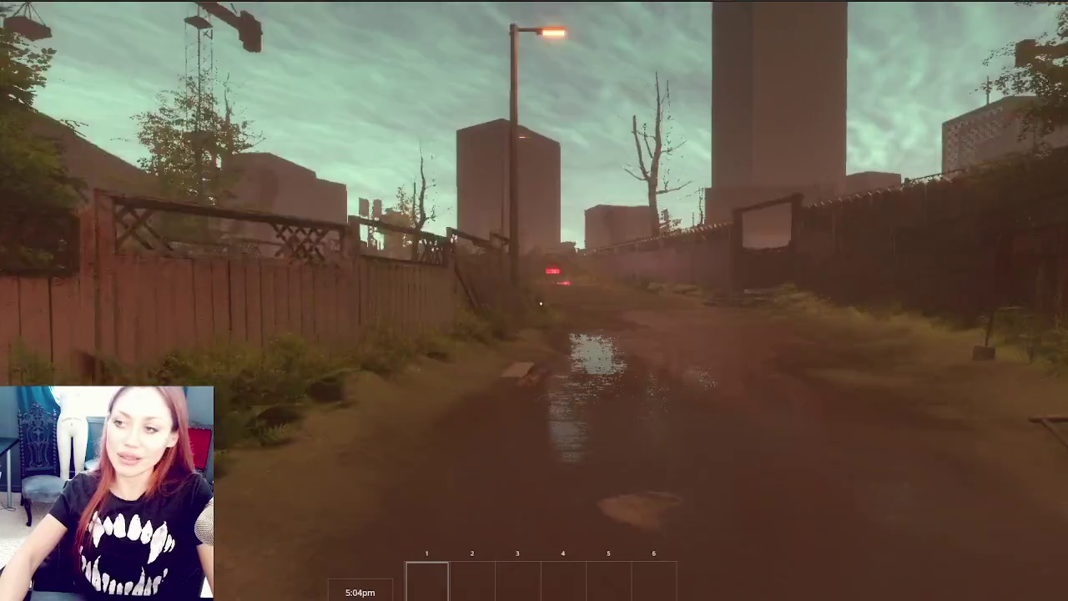
Walk down the alley, open the yard gate, and go over to the leafy plant by the bushes
{"action": "key", "text": "w"}
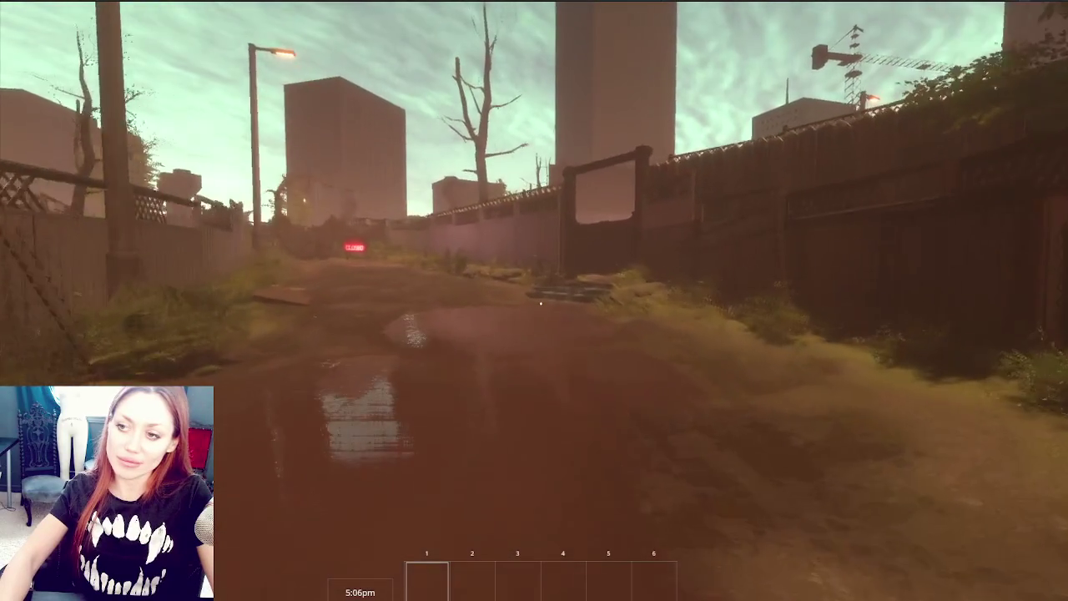
{"action": "key", "text": "w"}
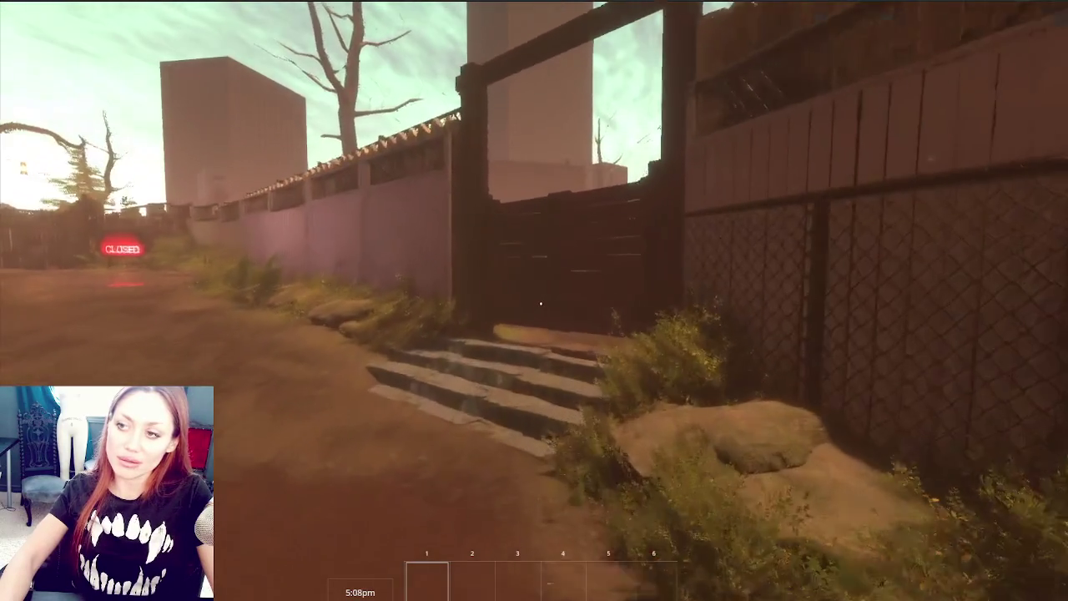
{"action": "key", "text": "w"}
{"action": "key", "text": "e"}
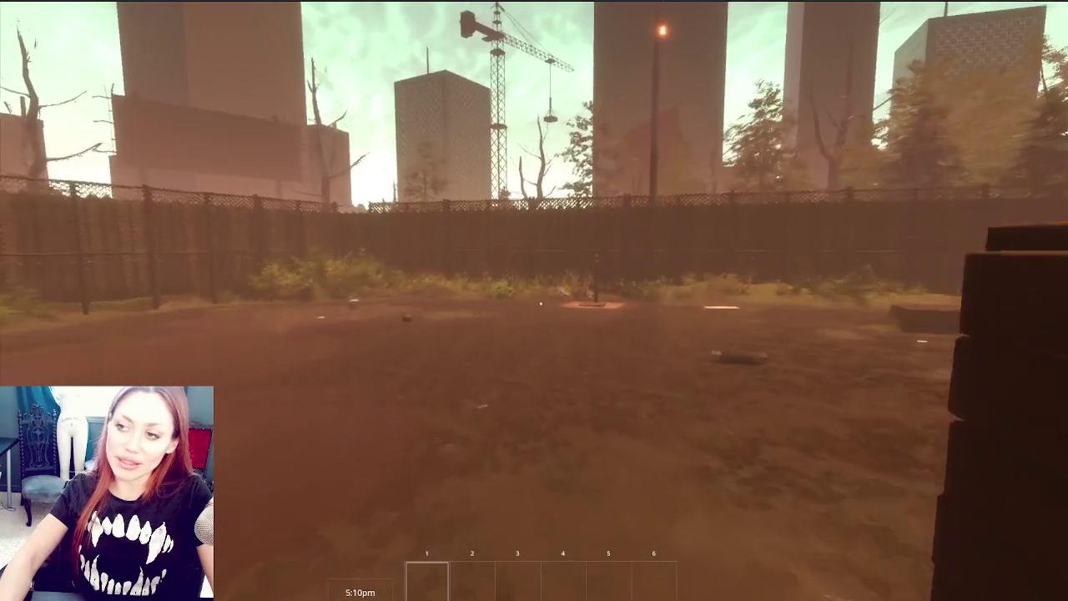
{"action": "mouse_move", "coordinate": [541, 304]}
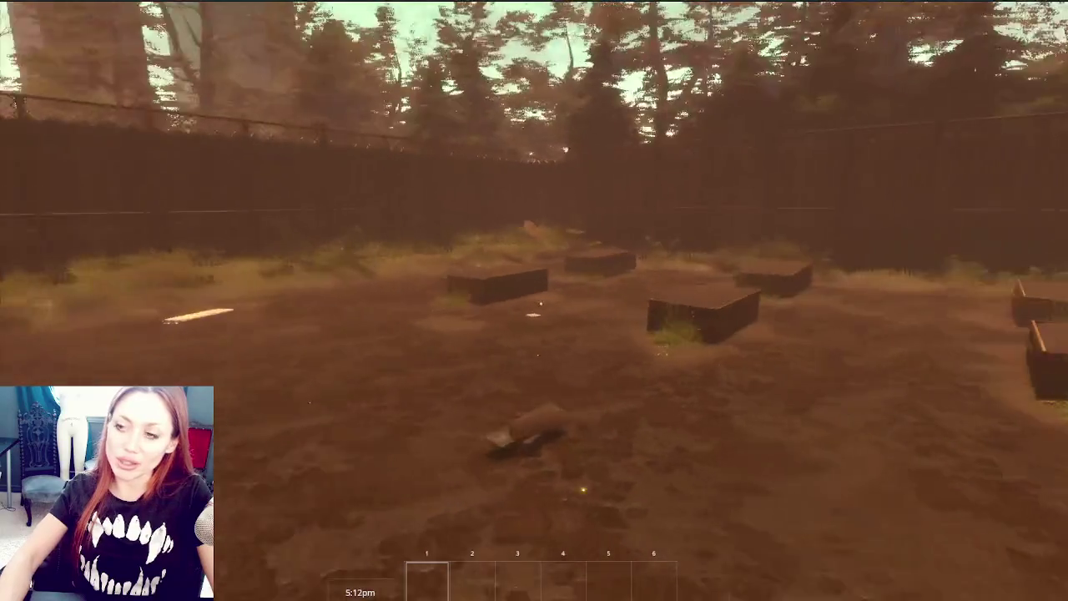
{"action": "key", "text": "s"}
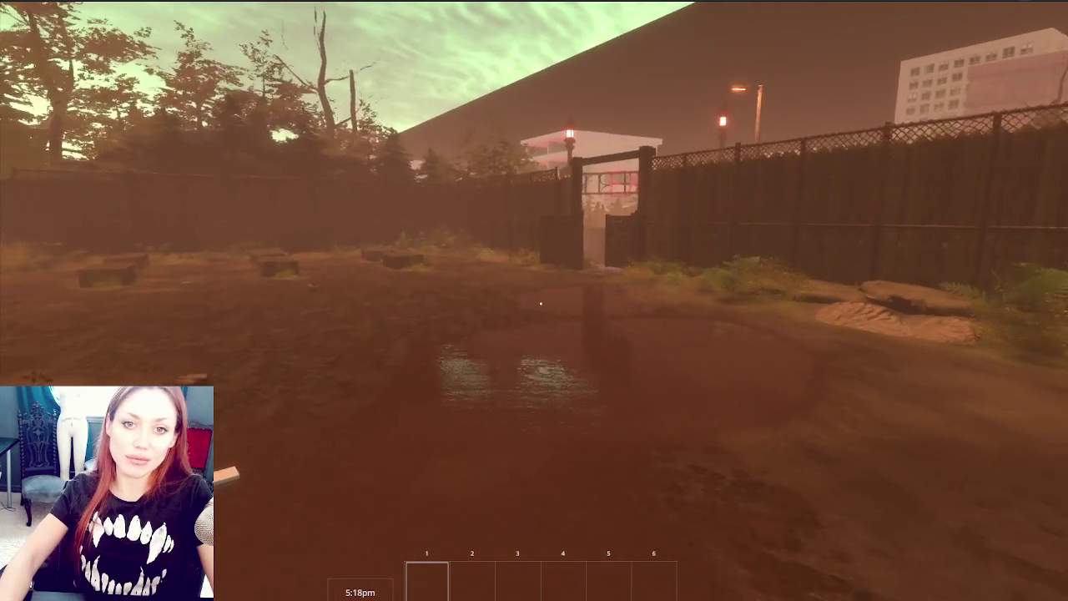
{"action": "key", "text": "w"}
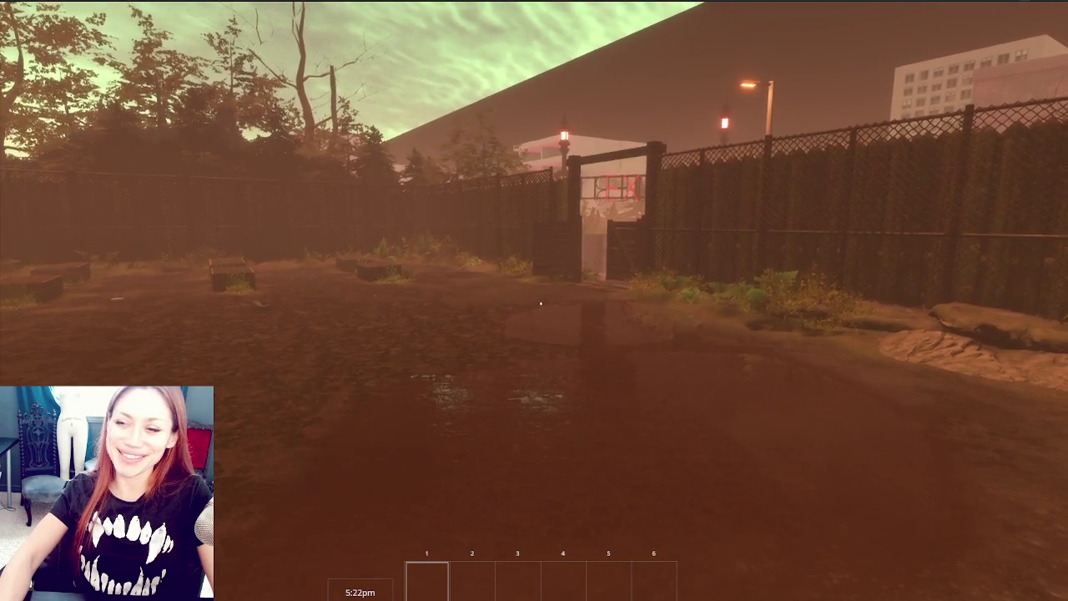
{"action": "key", "text": "w"}
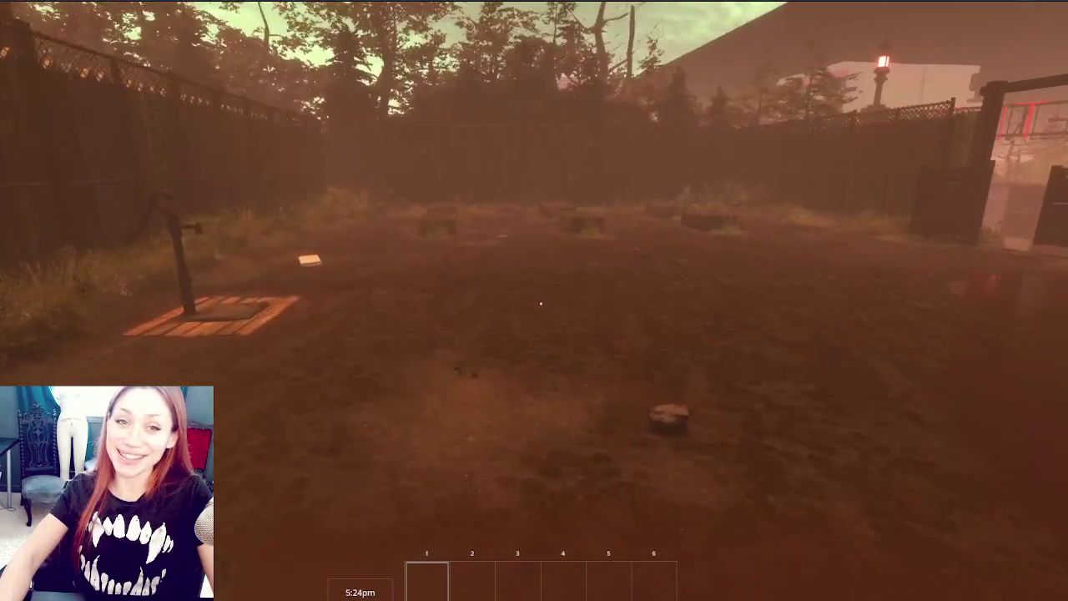
{"action": "key", "text": "w"}
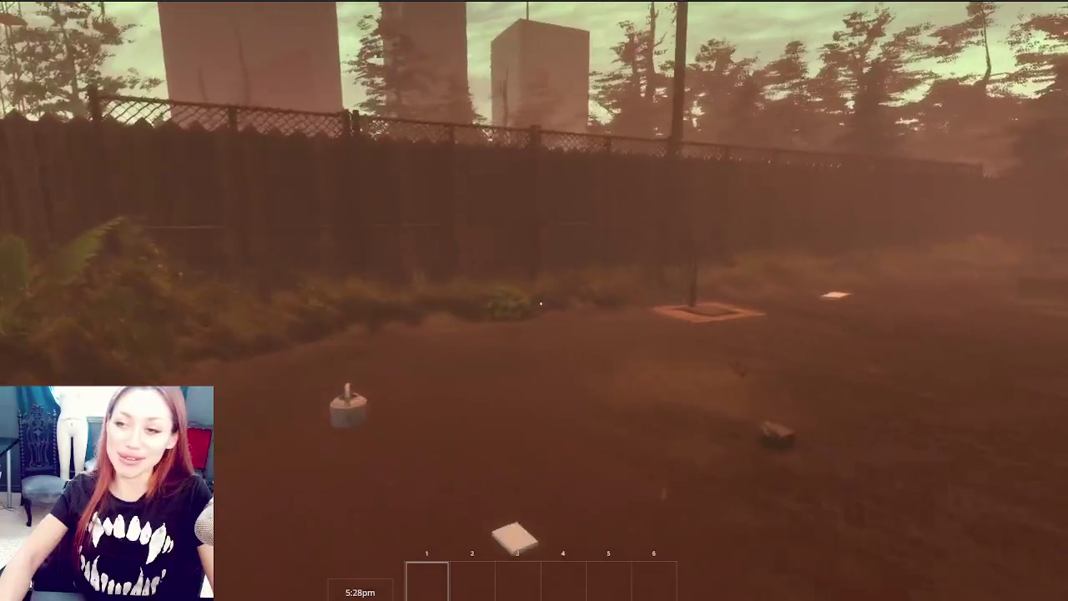
{"action": "key", "text": "w"}
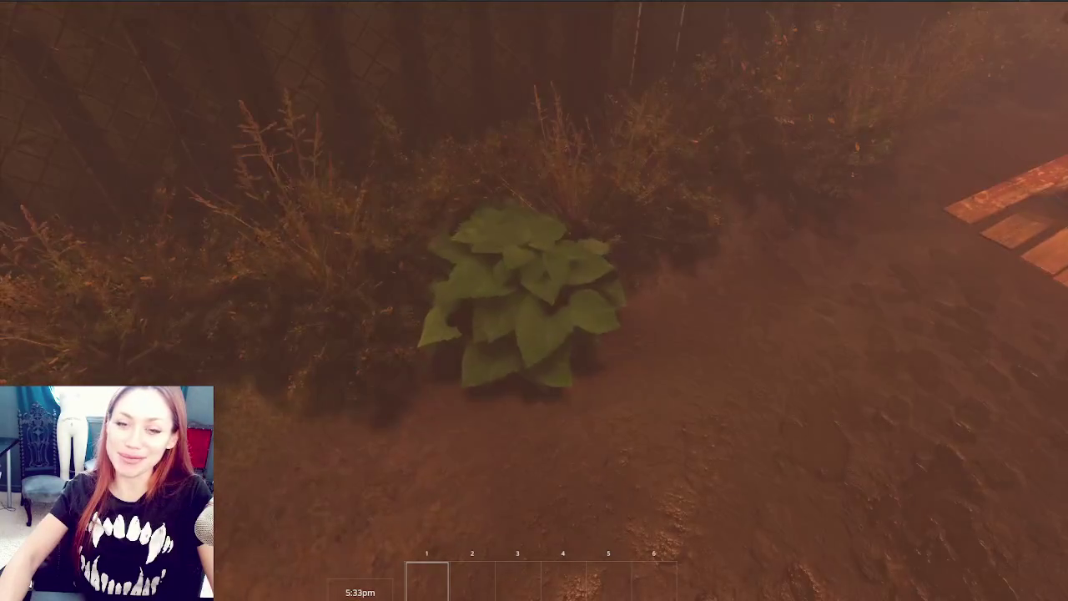
Harvest Wildberries from the leafy plant, eat them, and walk toward the exit gate and fence
{"action": "left_click", "coordinate": [541, 305]}
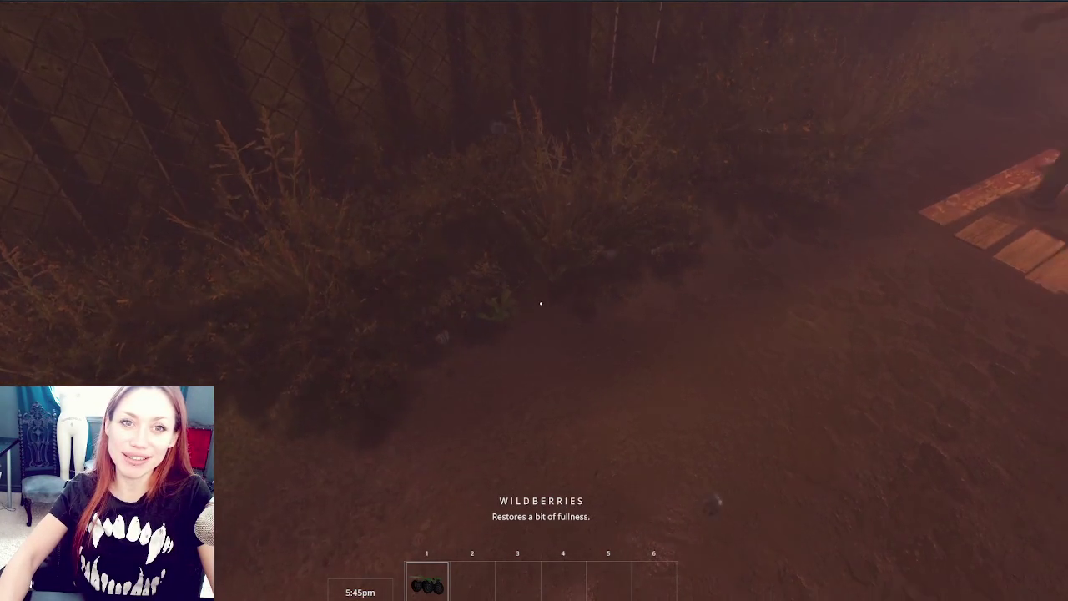
{"action": "mouse_move", "coordinate": [541, 305]}
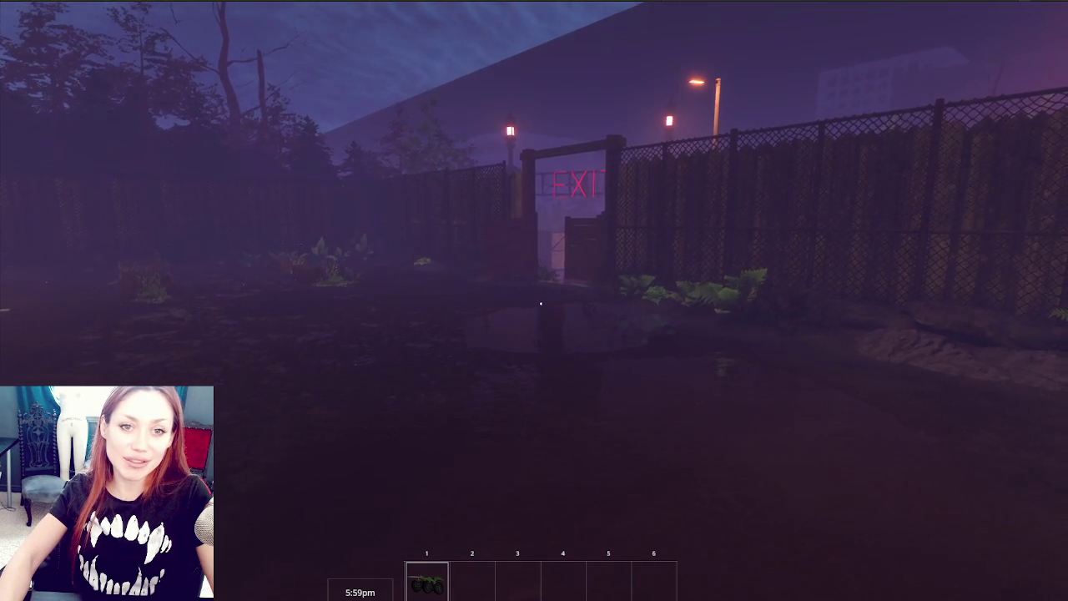
{"action": "key", "text": "Escape"}
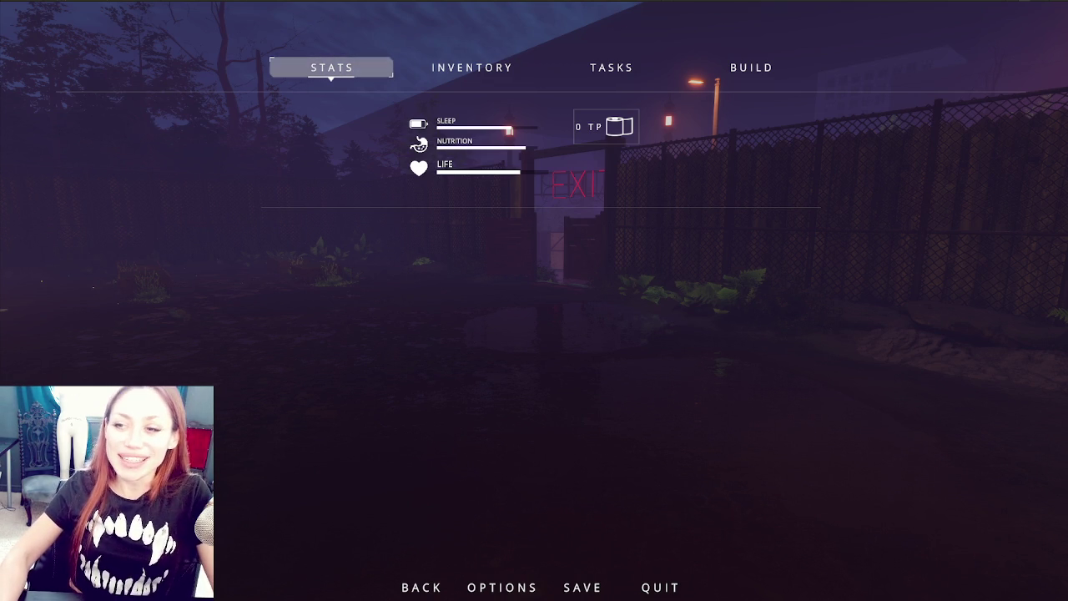
{"action": "key", "text": "Escape"}
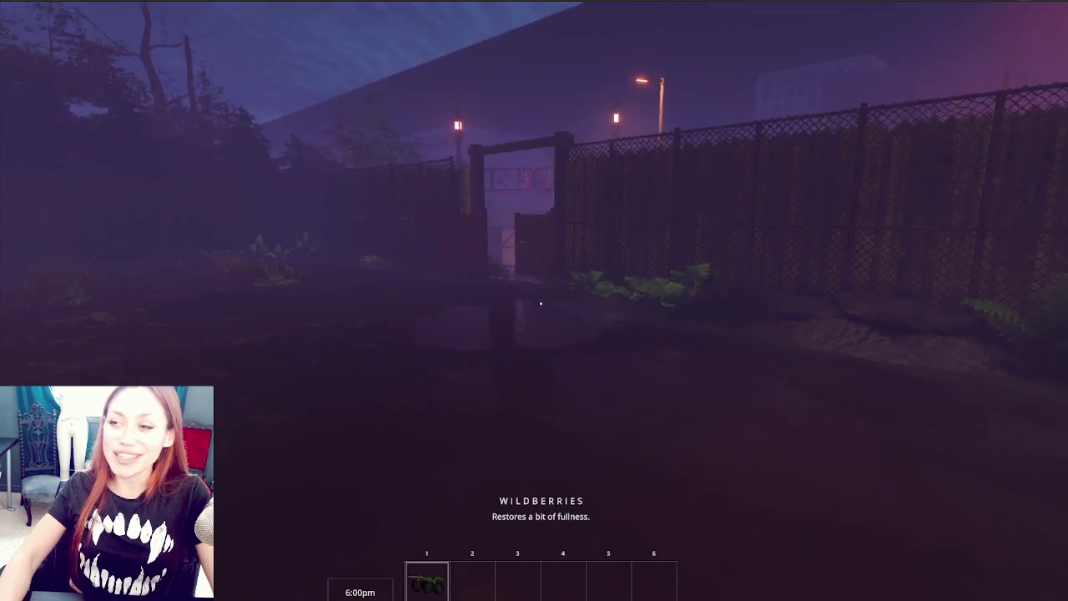
{"action": "key", "text": "w"}
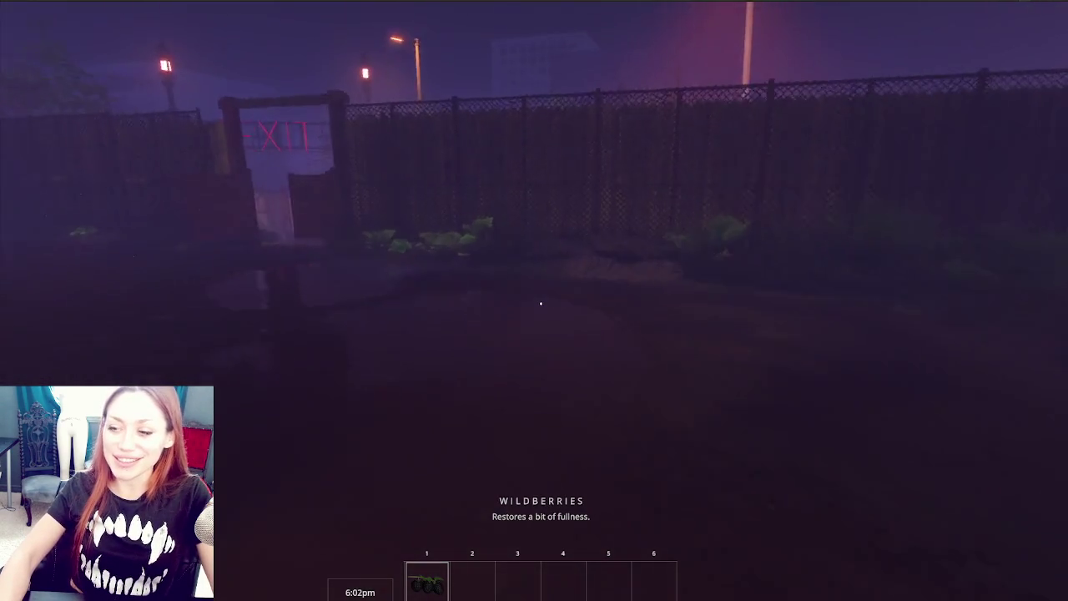
{"action": "left_click", "coordinate": [541, 303]}
{"action": "key", "text": "s"}
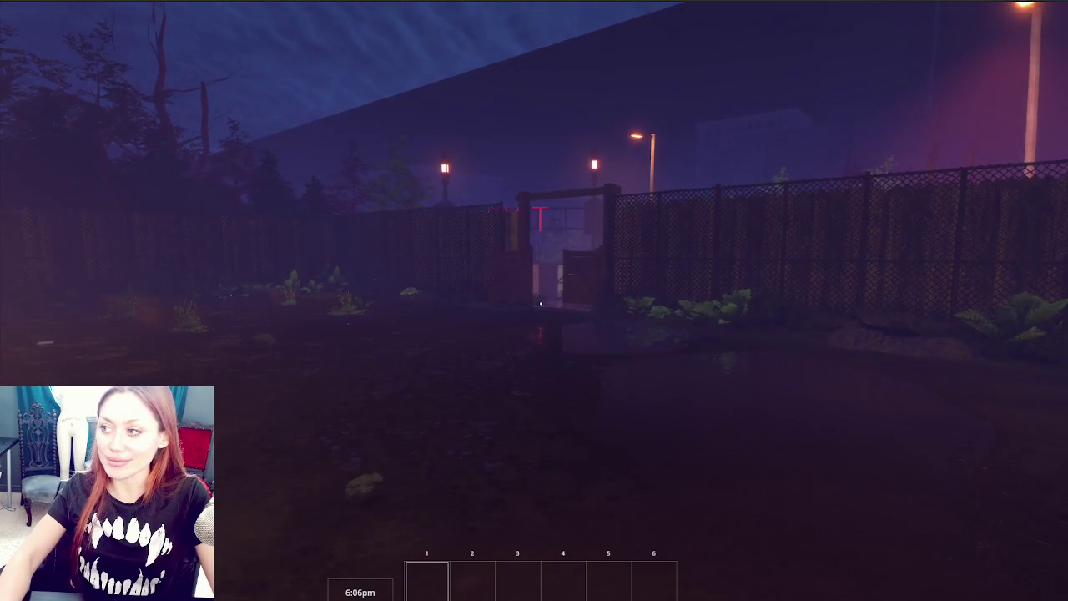
{"action": "key", "text": "w"}
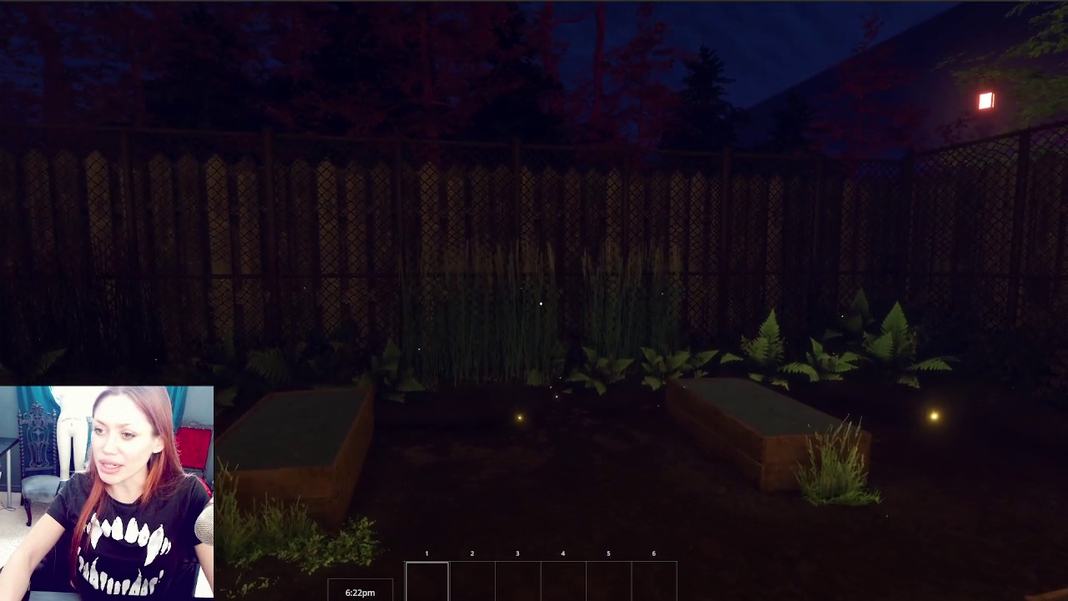
Pick up the scrap wood, stone and kettle, and fill the kettle at the pump
{"action": "mouse_move", "coordinate": [534, 301]}
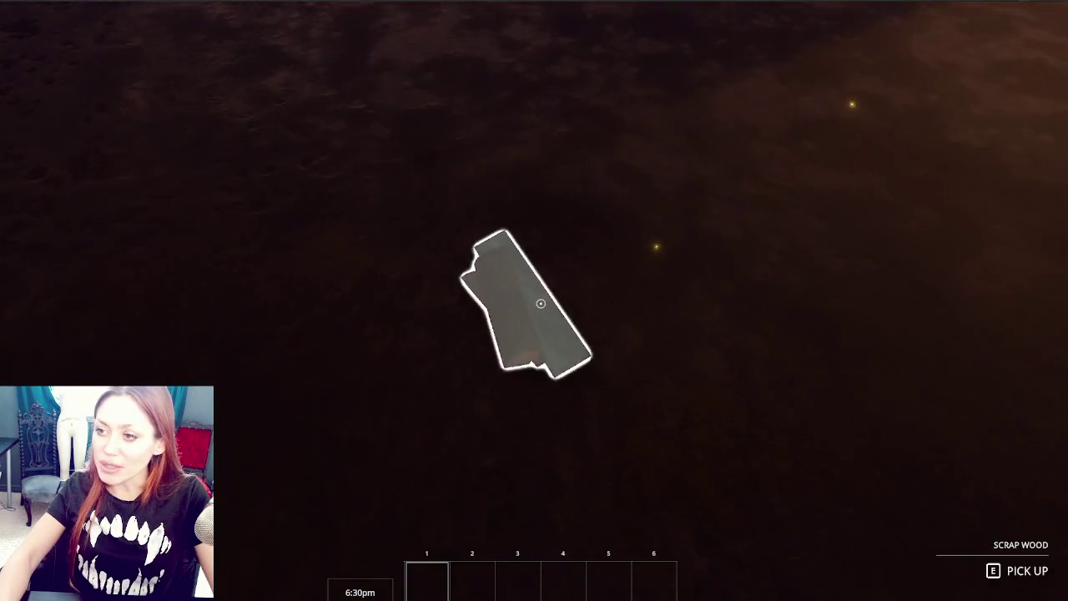
{"action": "key", "text": "e"}
{"action": "key", "text": "e"}
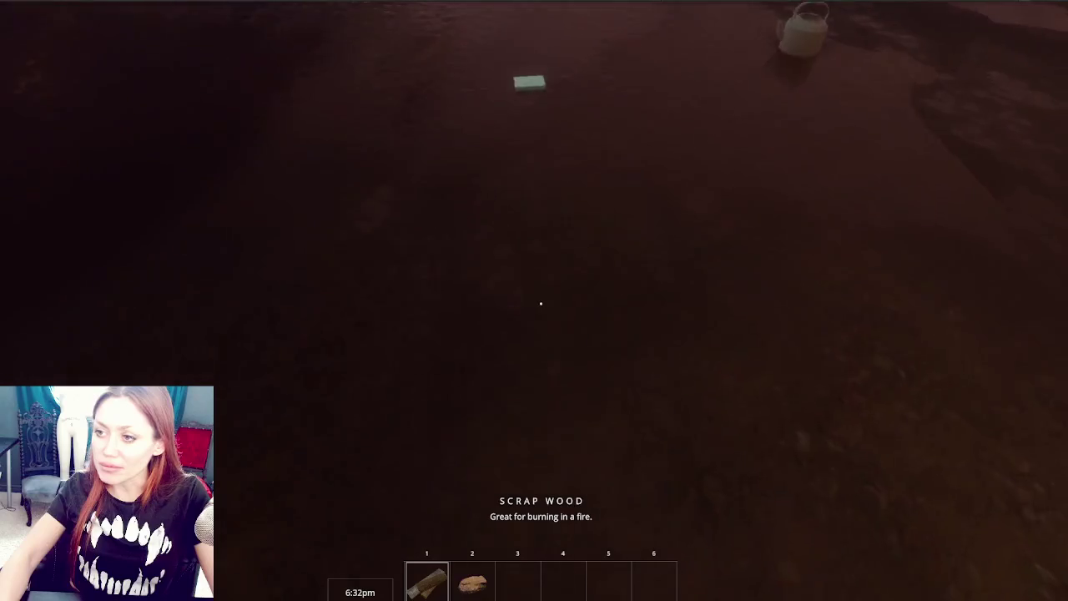
{"action": "key", "text": "w"}
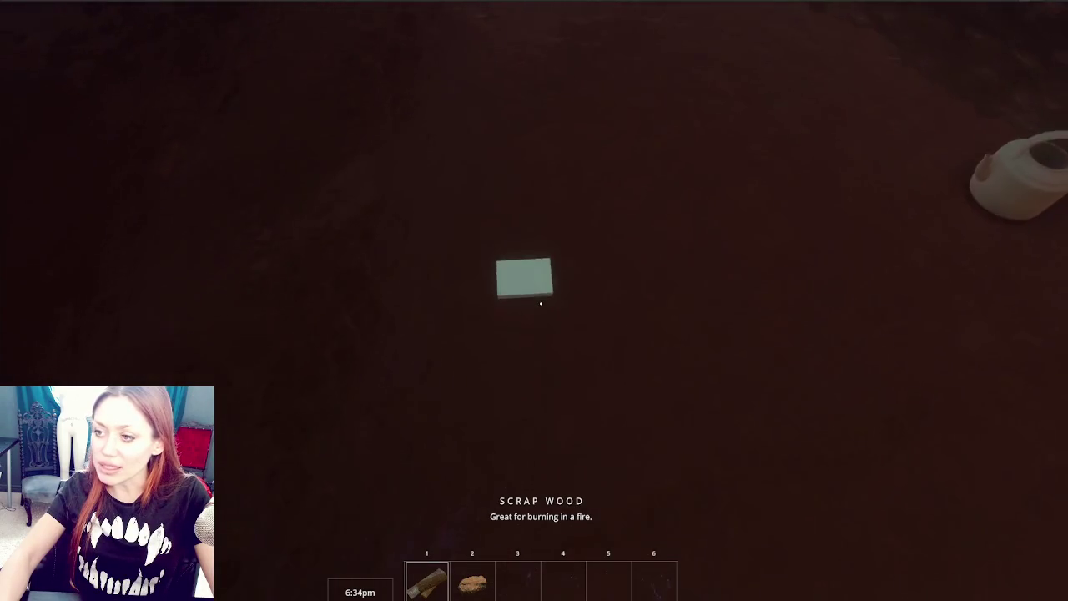
{"action": "key", "text": "e"}
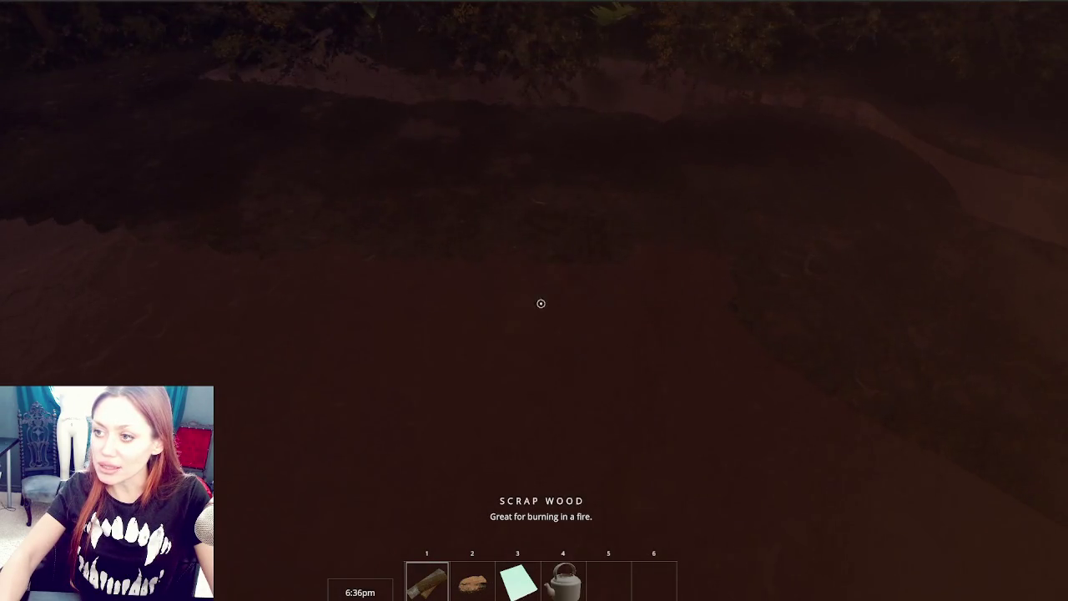
{"action": "key", "text": "e"}
{"action": "key", "text": "4"}
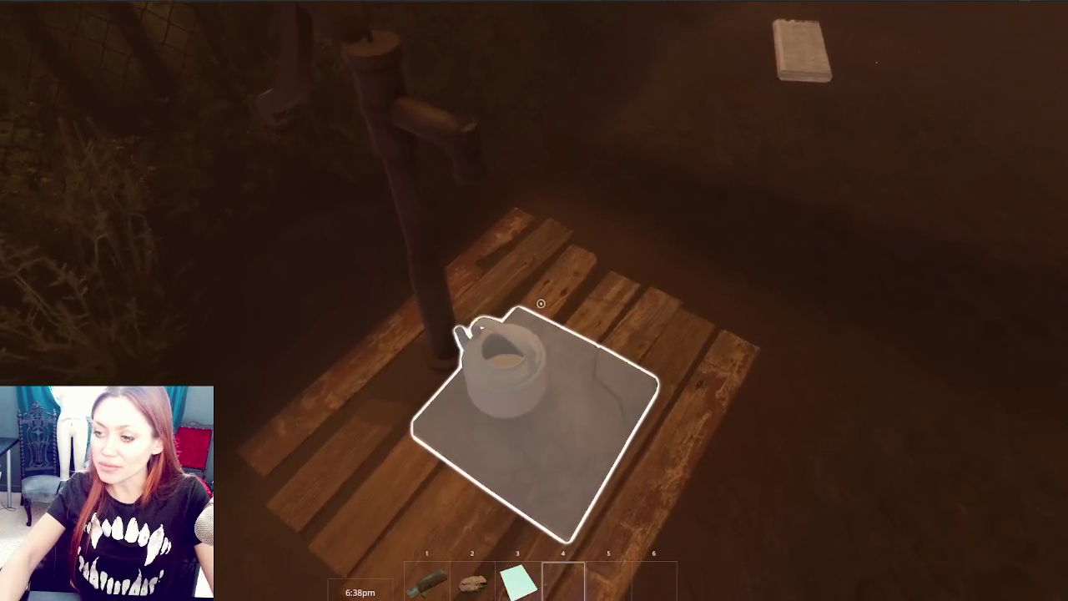
{"action": "key", "text": "e"}
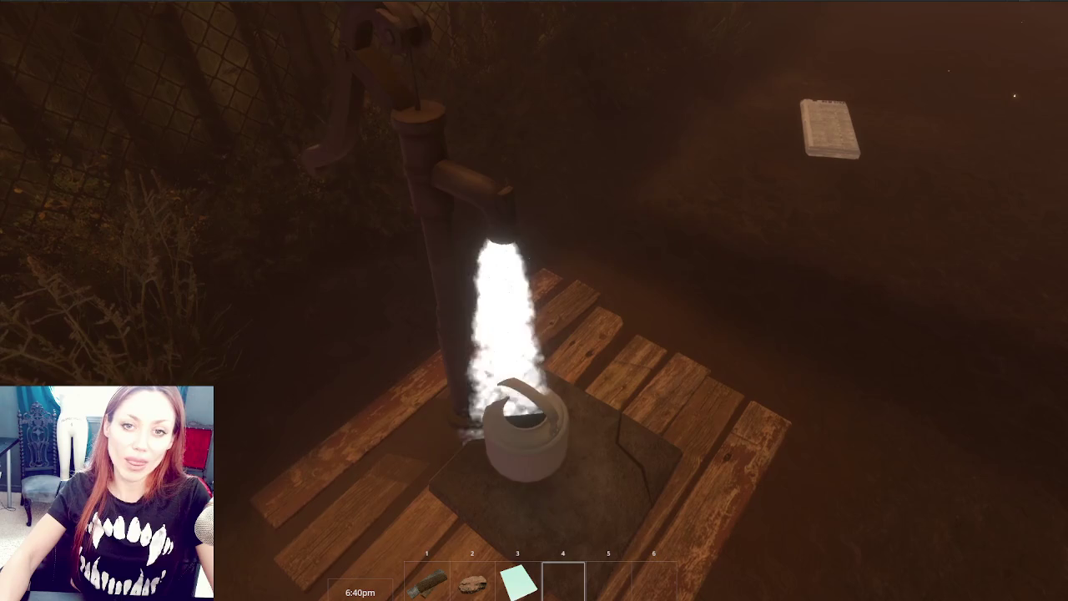
{"action": "key", "text": "e"}
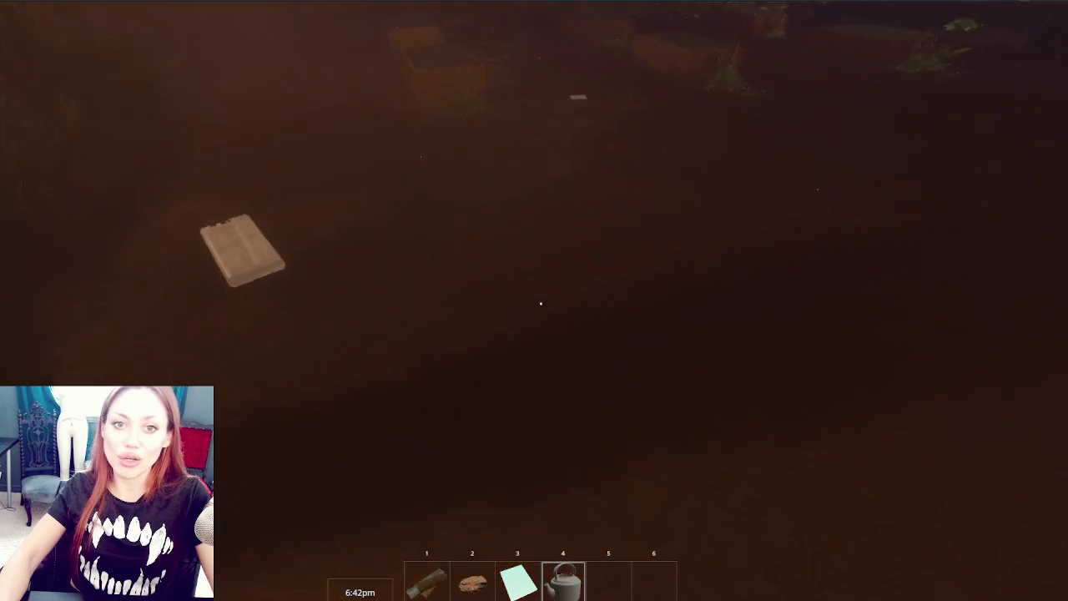
Plant the sapling in the raised bed and water it with the kettle
{"action": "key", "text": "1"}
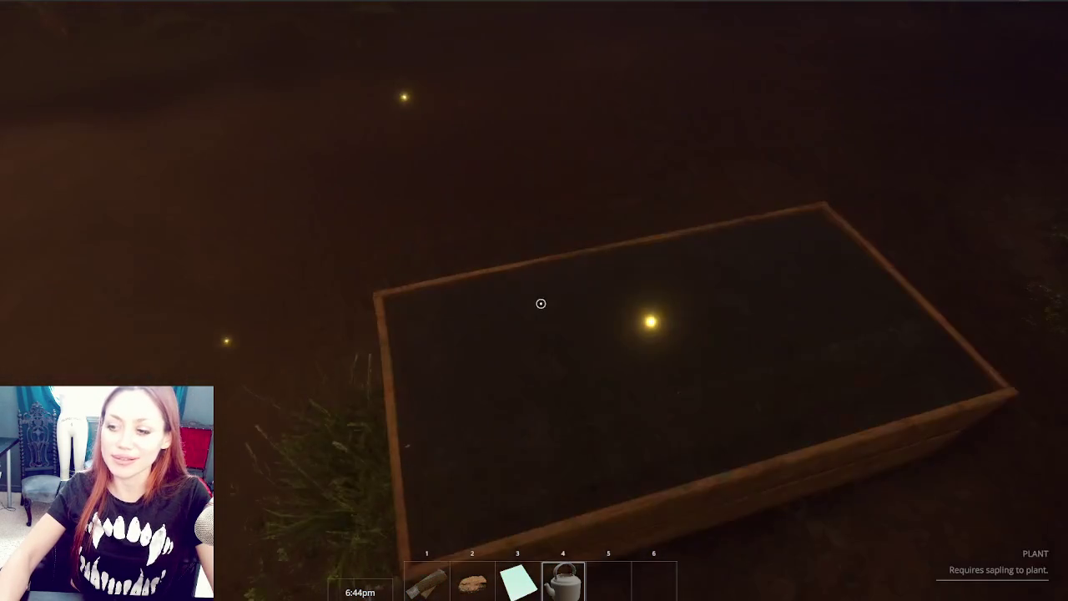
{"action": "key", "text": "2"}
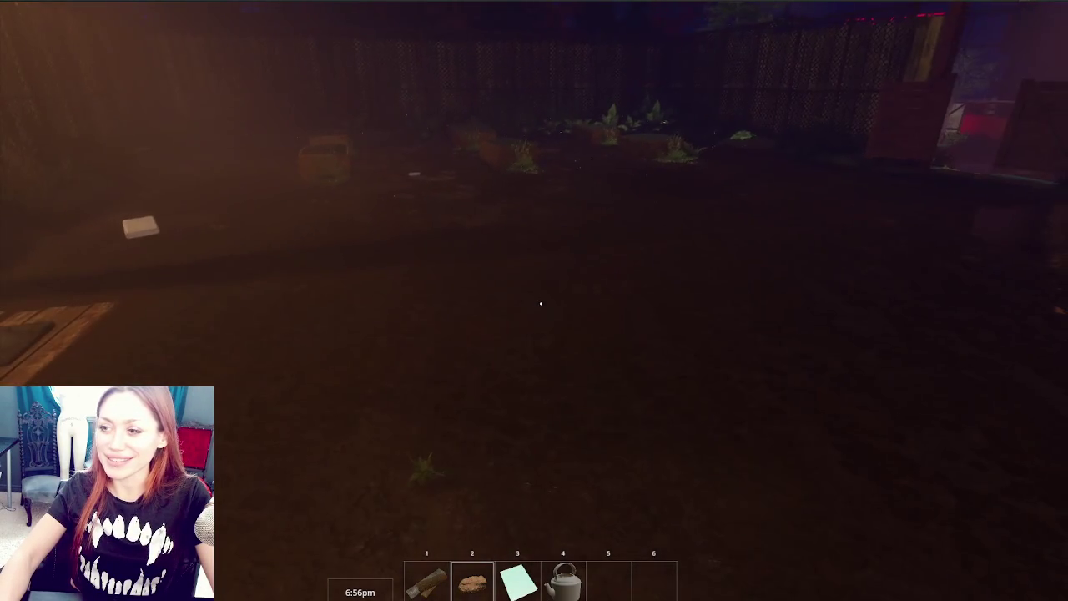
{"action": "left_click", "coordinate": [541, 304]}
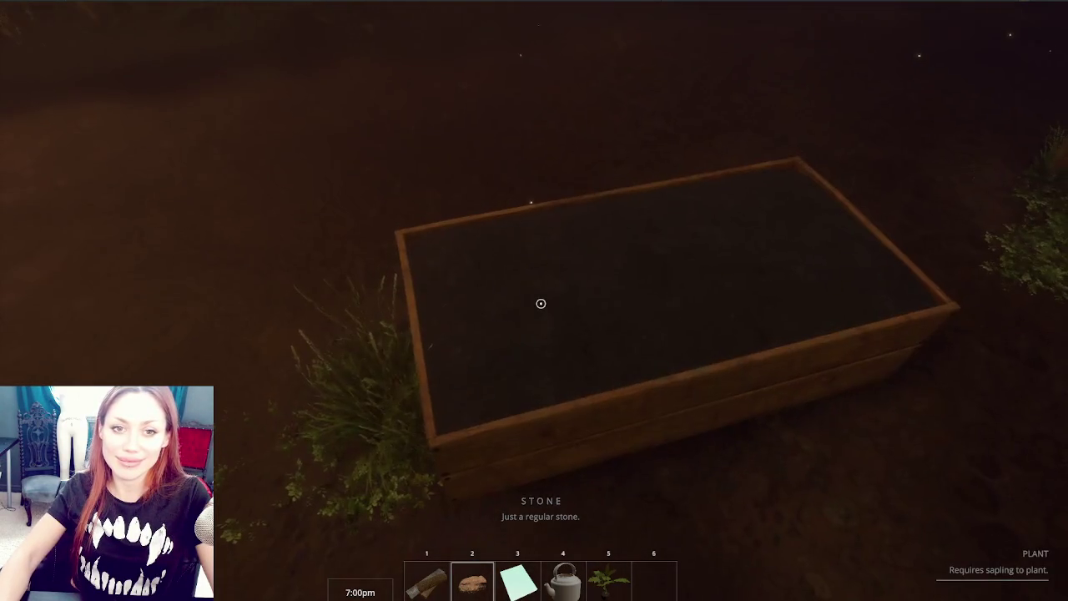
{"action": "left_click", "coordinate": [541, 302]}
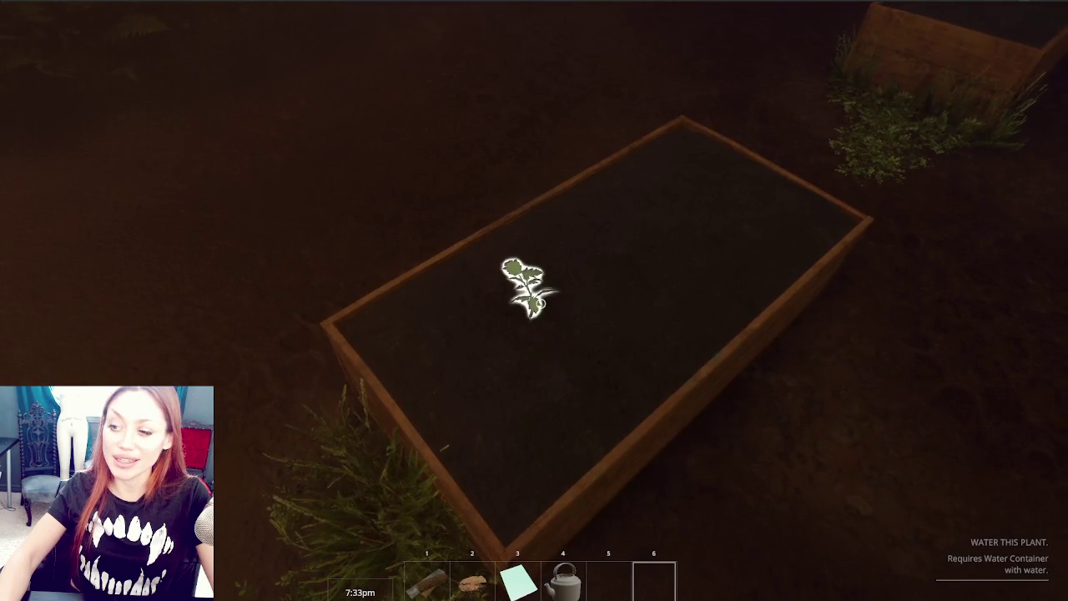
{"action": "key", "text": "4"}
{"action": "left_click", "coordinate": [534, 300]}
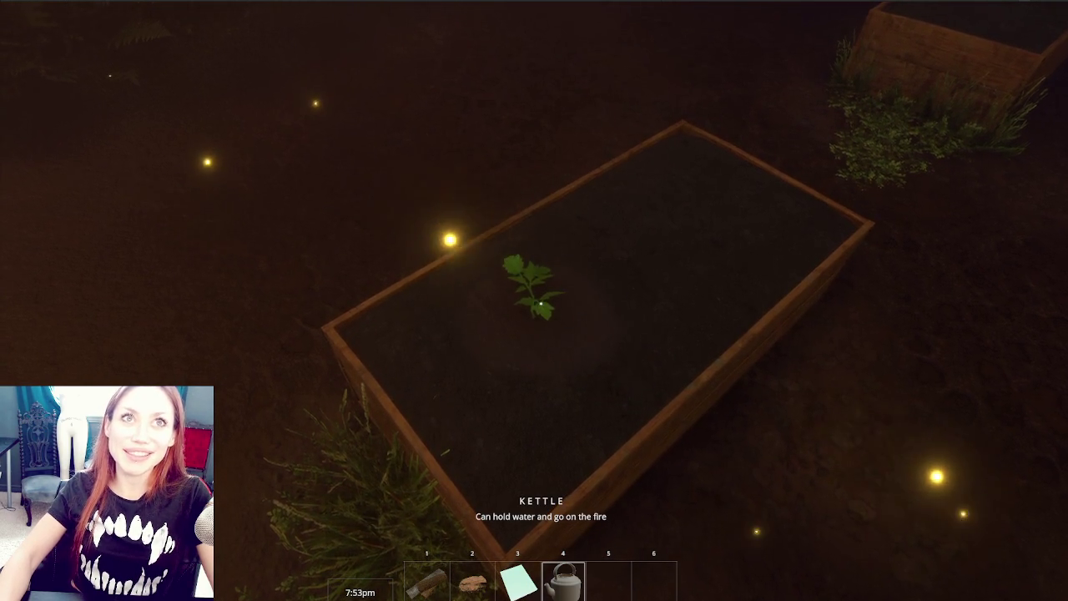
Pick up the white packet from the ground and use the booklet item
{"action": "key", "text": "s"}
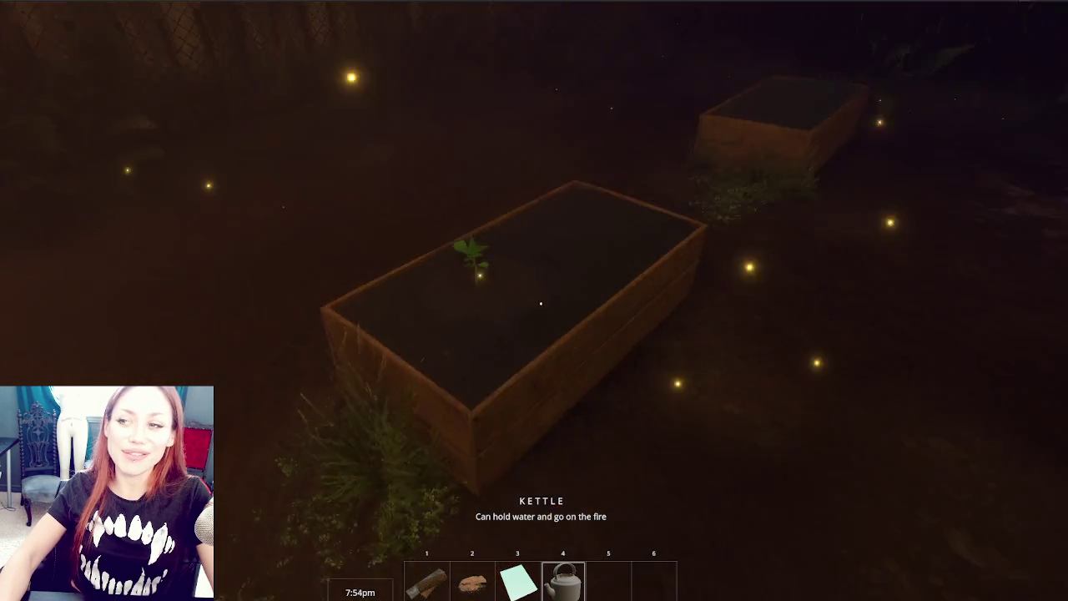
{"action": "left_click", "coordinate": [541, 304]}
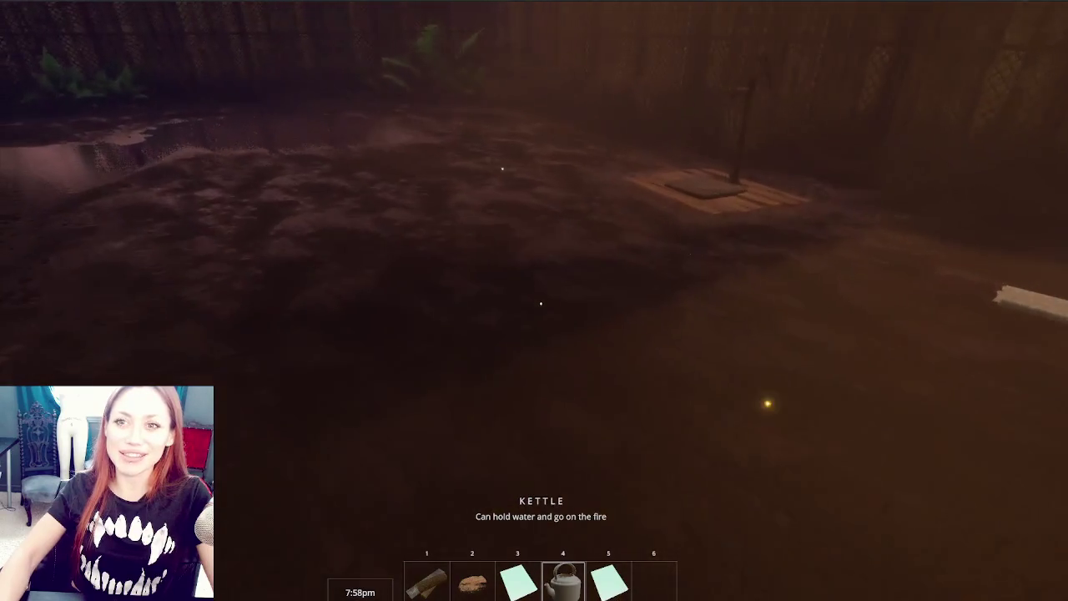
{"action": "key", "text": "6"}
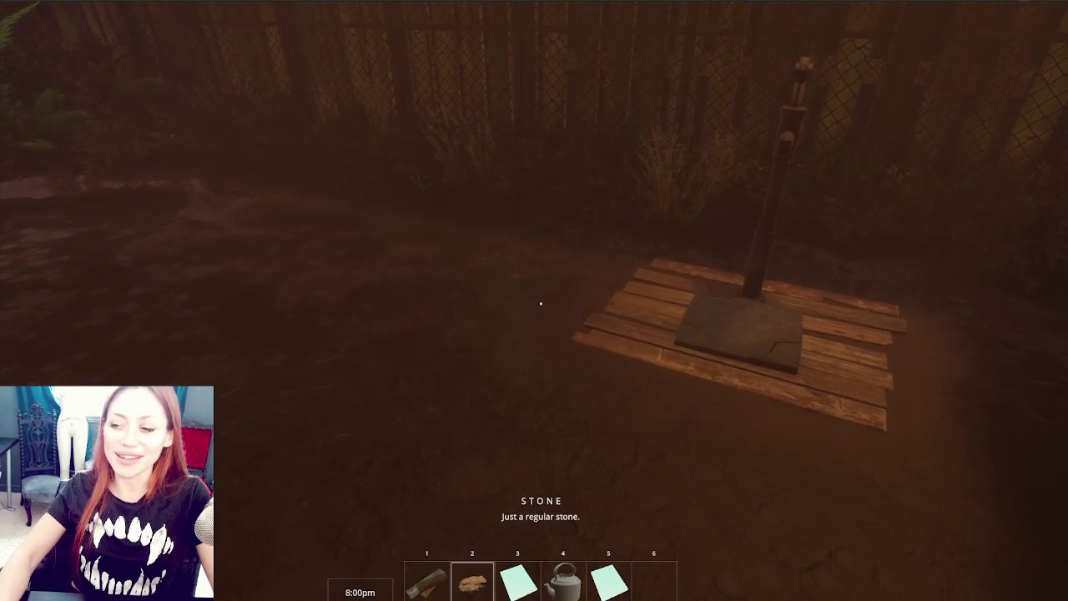
{"action": "left_click", "coordinate": [541, 304]}
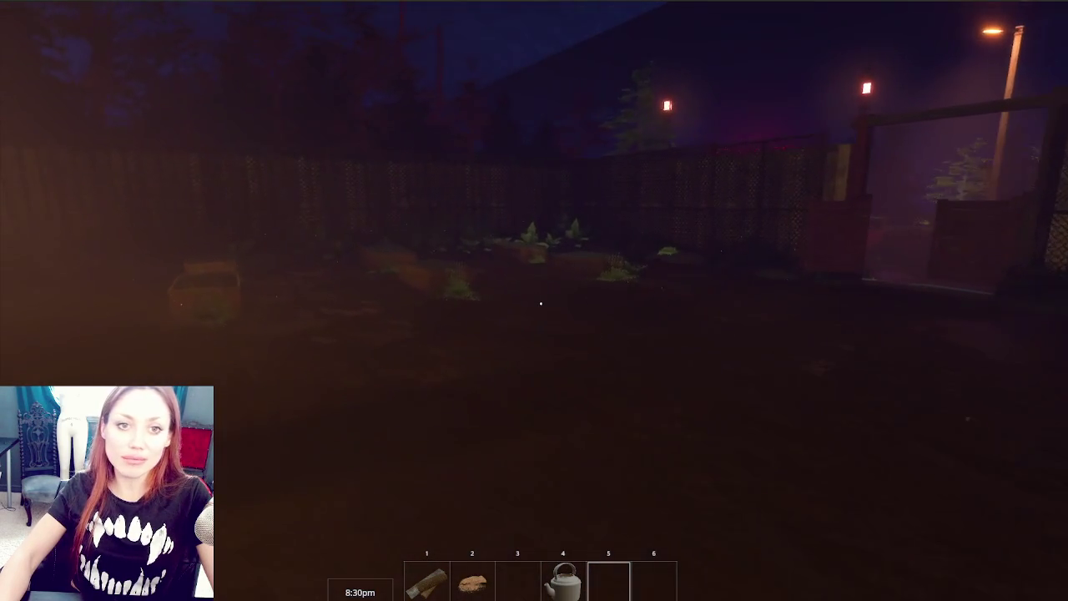
Bring up the pause menu's Stats page showing sleep, nutrition and life in the night yard
{"action": "key", "text": "Escape"}
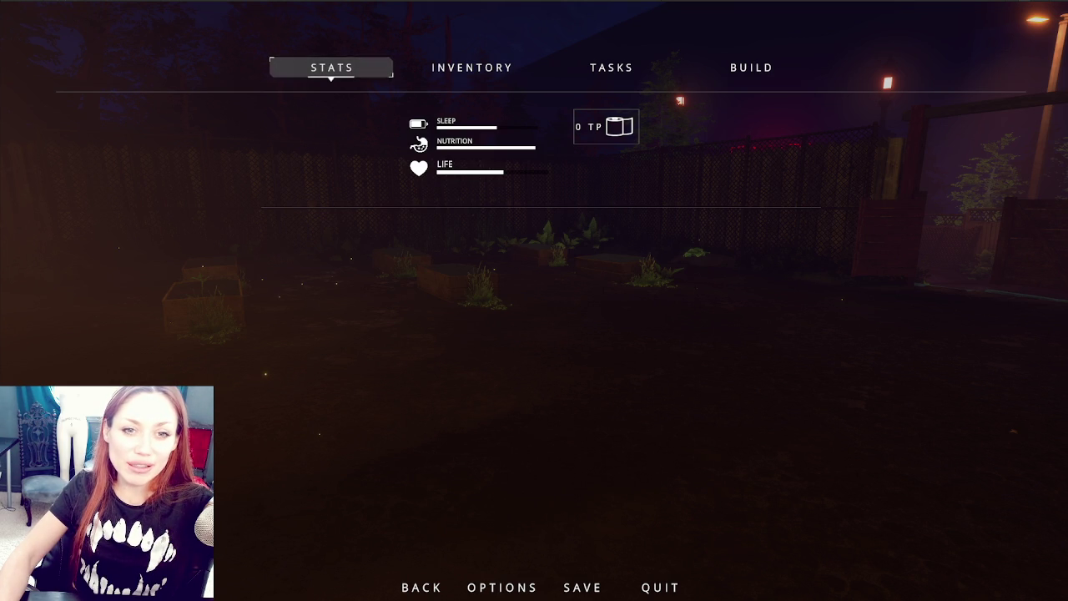
Resume play and pick up the newspaper by the pump into the fifth hotbar slot
{"action": "key", "text": "Escape"}
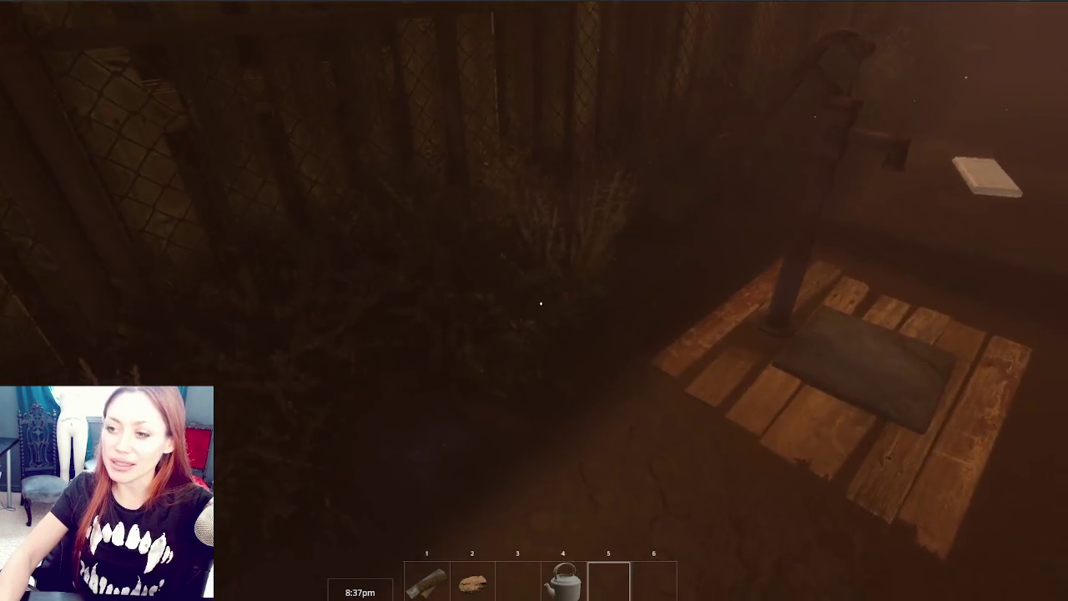
{"action": "key", "text": "e"}
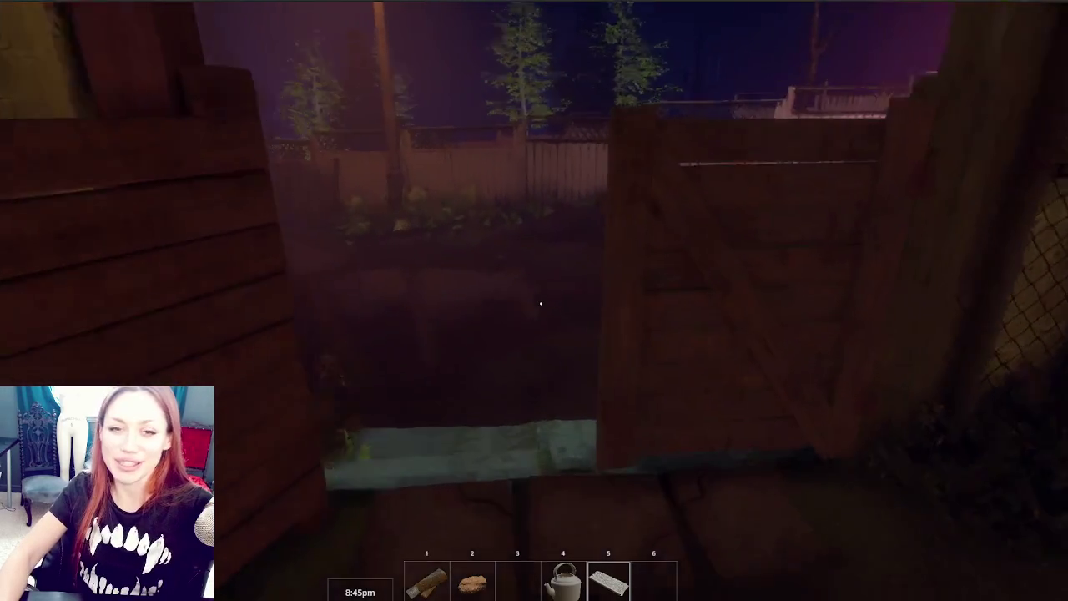
Walk to the map sign by the EXIT gate and travel to the Apothecary
{"action": "key", "text": "shift+w"}
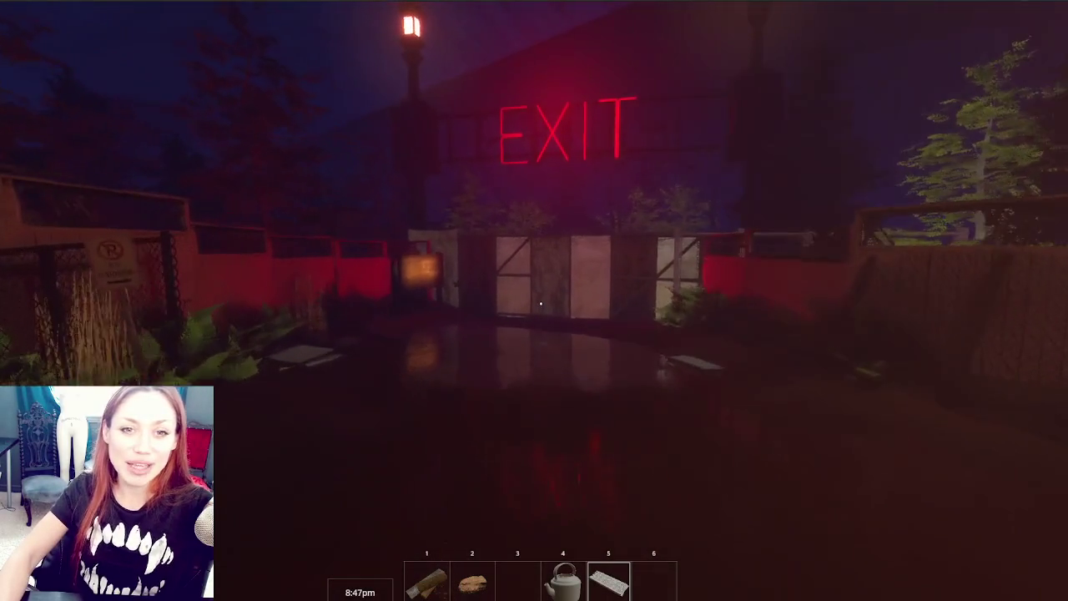
{"action": "key", "text": "w"}
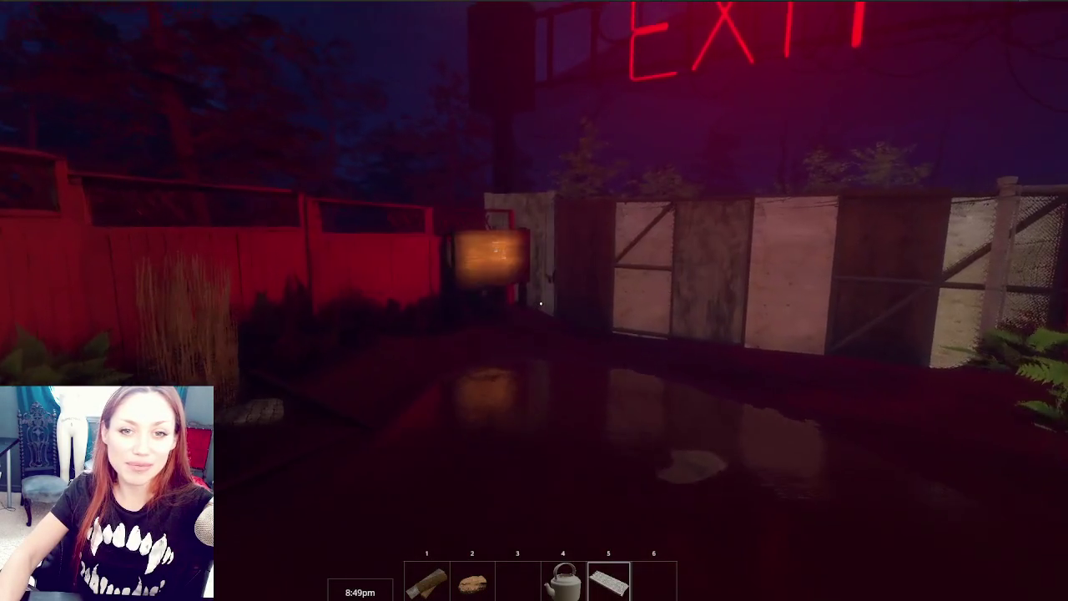
{"action": "key", "text": "w"}
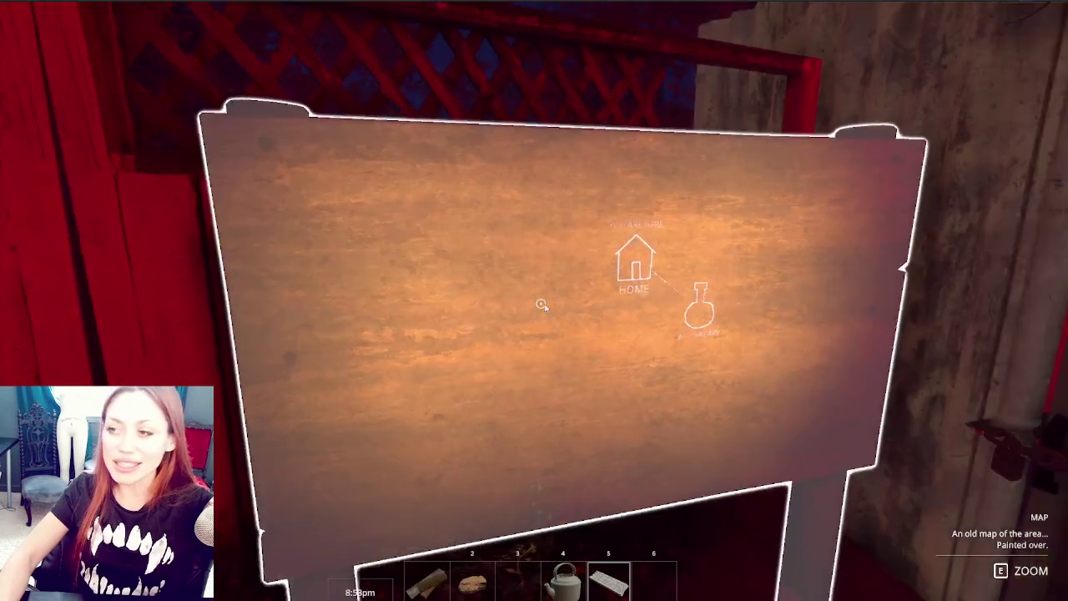
{"action": "key", "text": "e"}
{"action": "left_click", "coordinate": [611, 242]}
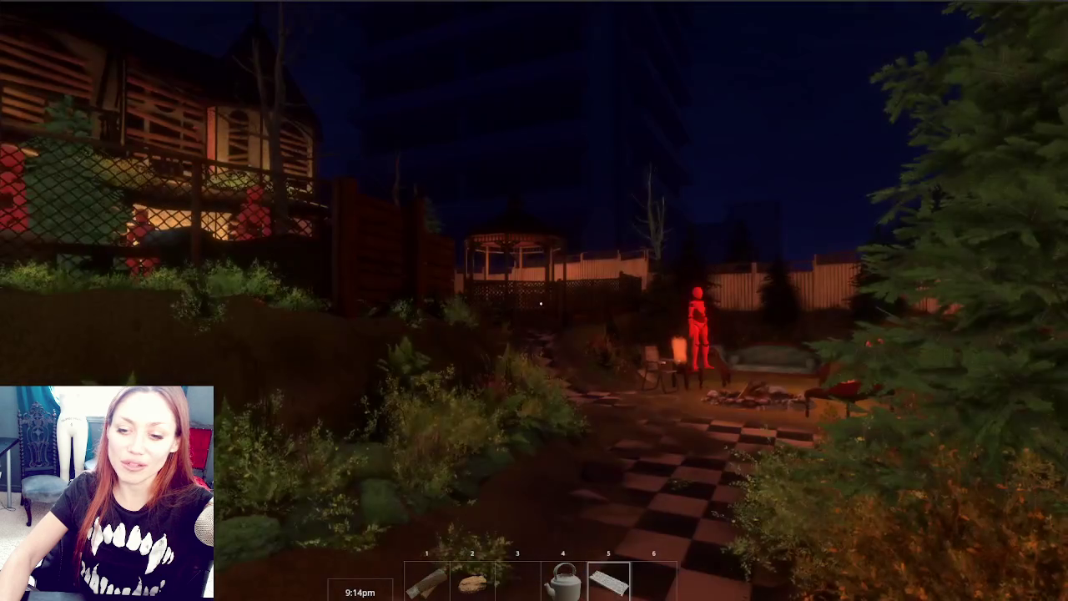
Walk through the night garden into the red-lit apothecary shop and open the boarded door
{"action": "key", "text": "w"}
{"action": "key", "text": "w"}
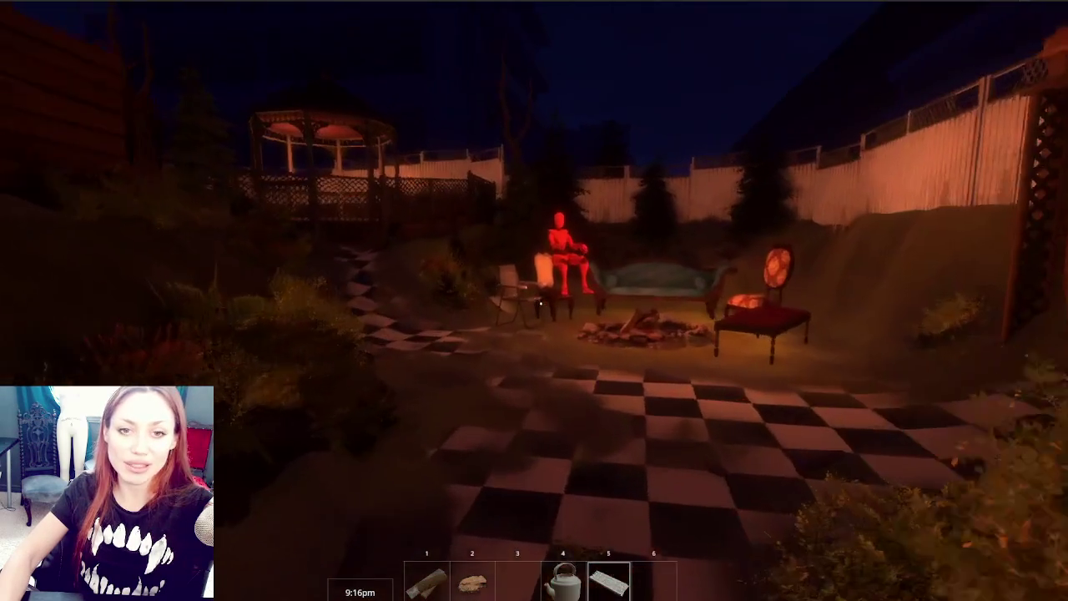
{"action": "key", "text": "w"}
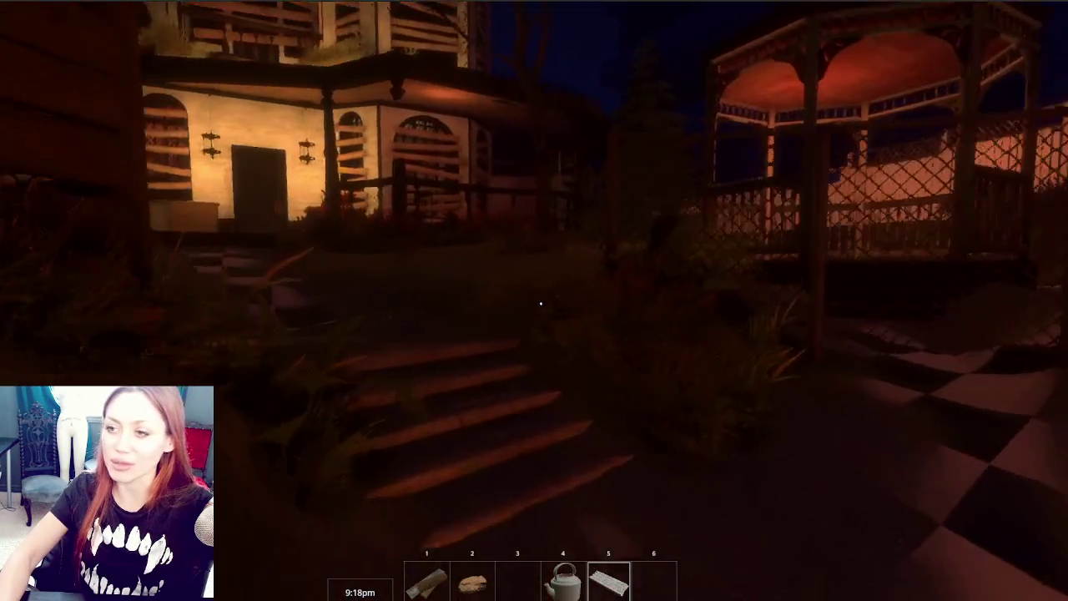
{"action": "key", "text": "w"}
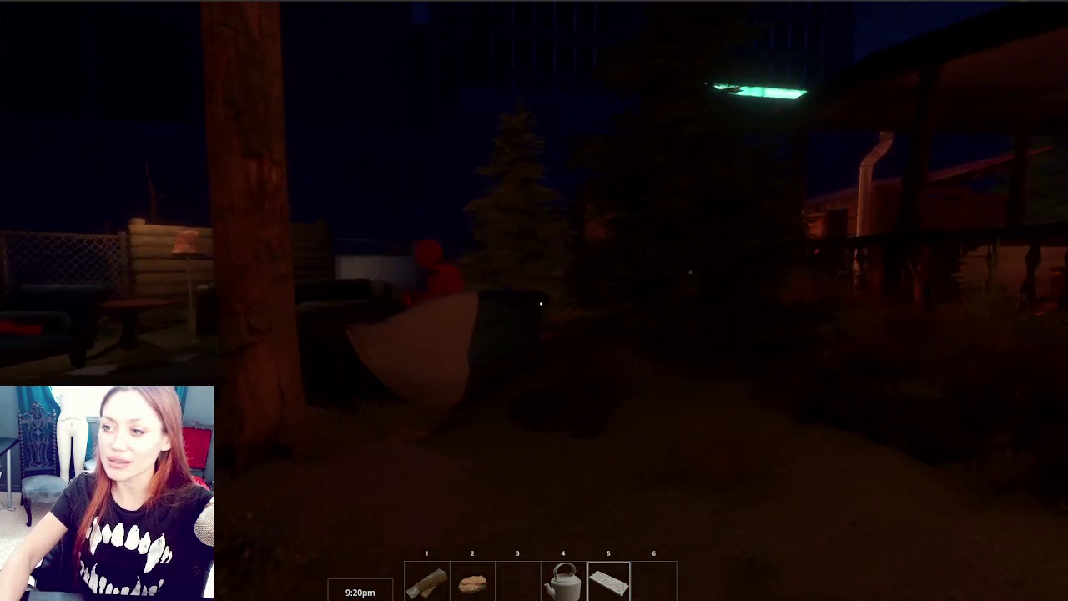
{"action": "key", "text": "w"}
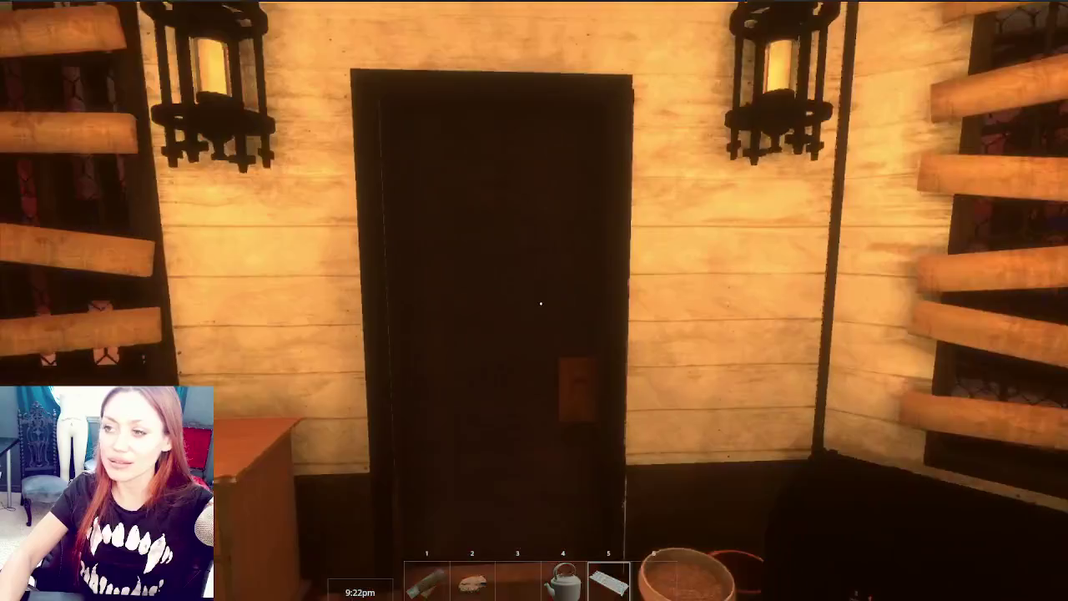
{"action": "key", "text": "e"}
{"action": "key", "text": "w"}
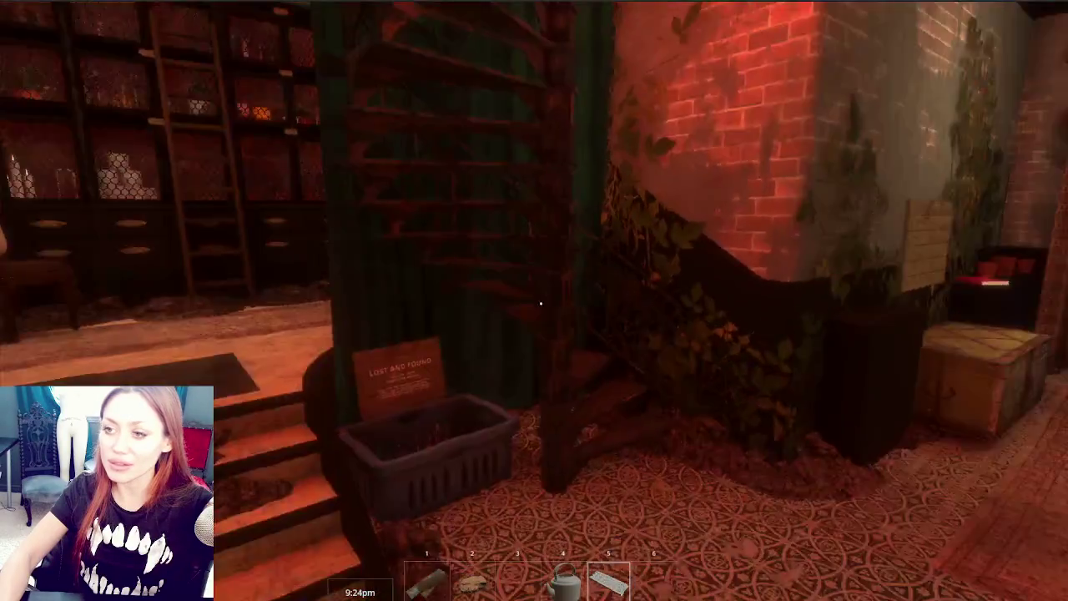
Shut the door, swing it open again, and pause the game on its Stats page
{"action": "key", "text": "e"}
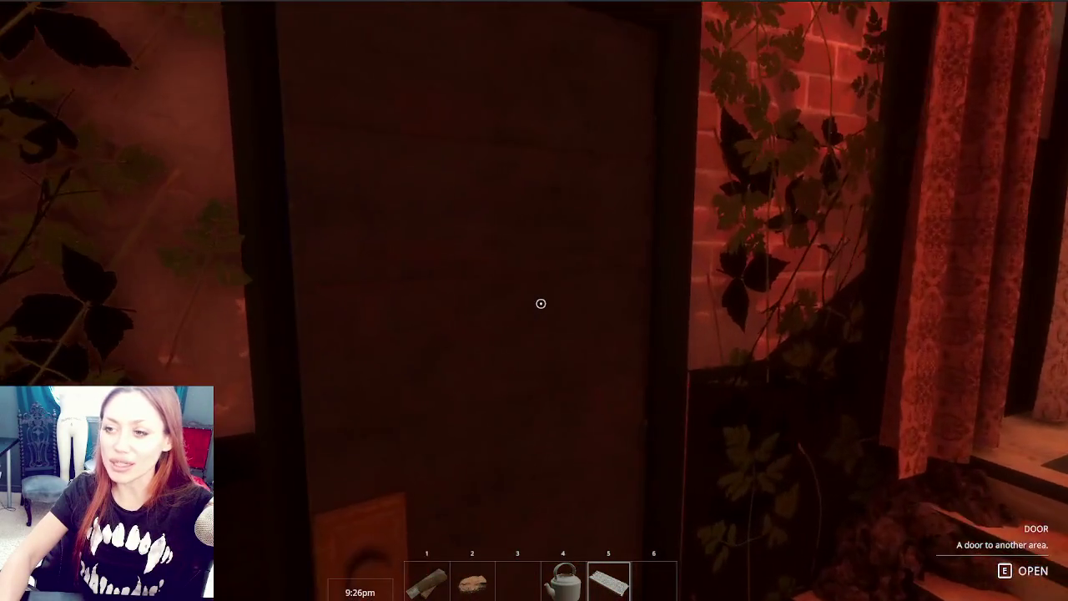
{"action": "key", "text": "e"}
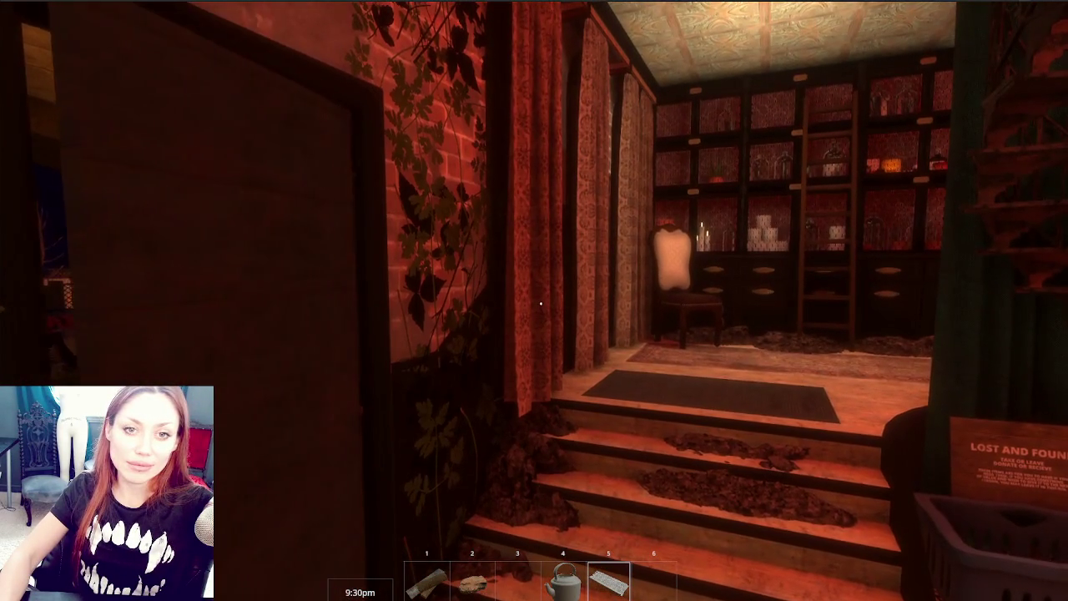
{"action": "key", "text": "Escape"}
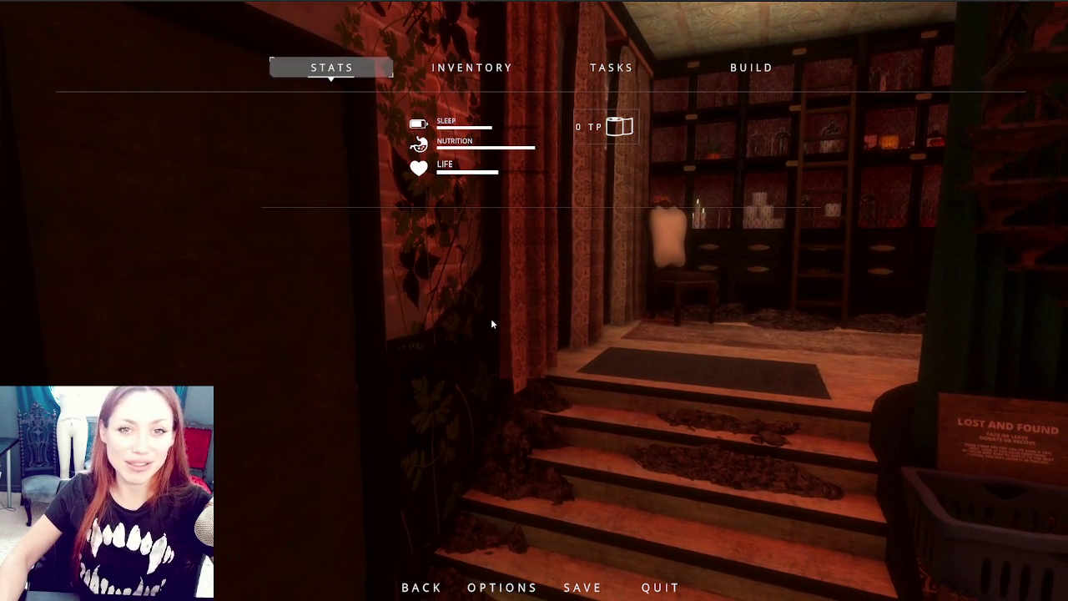
Leave the game's pause menu and bring it back up again
{"action": "key", "text": "Escape"}
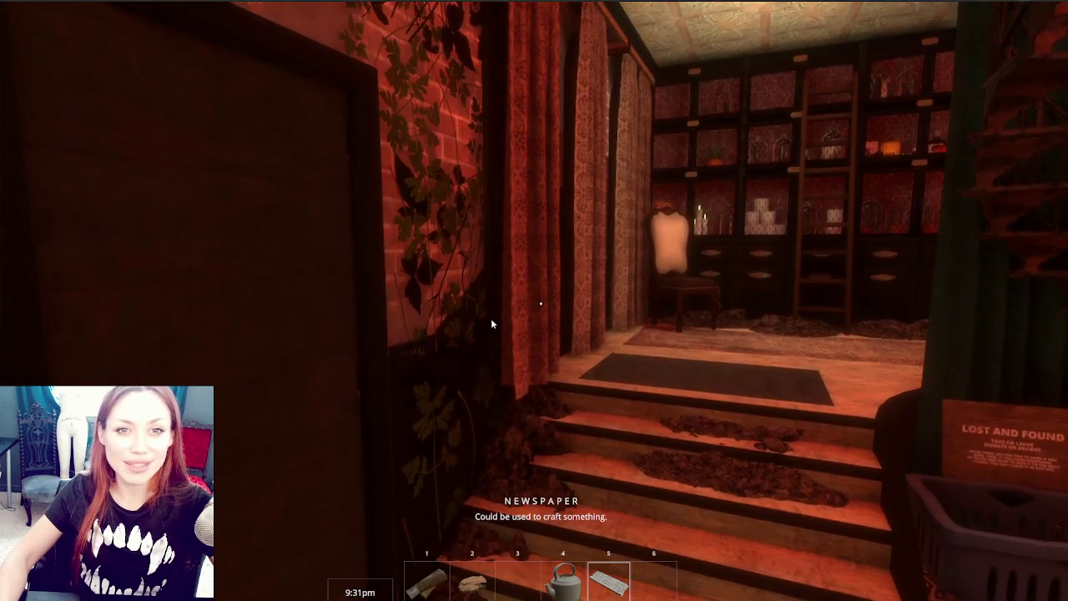
{"action": "key", "text": "Escape"}
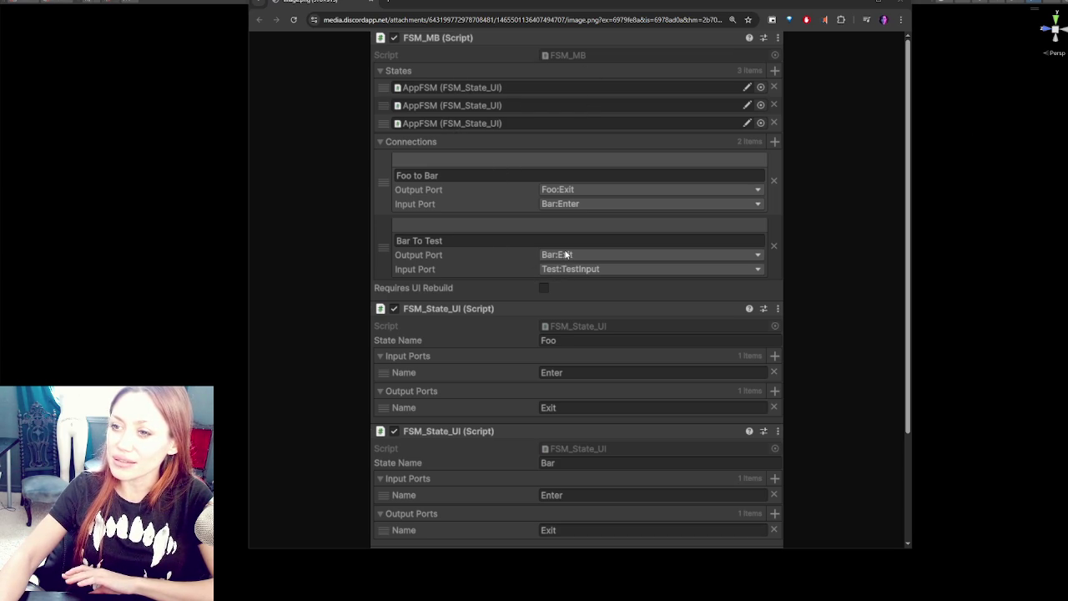
Scroll through the FSM_MB inspector screenshot, then close that window to reveal the Ashbane Steam page
{"action": "scroll", "coordinate": [573, 189], "scroll_direction": "down", "scroll_amount": 2}
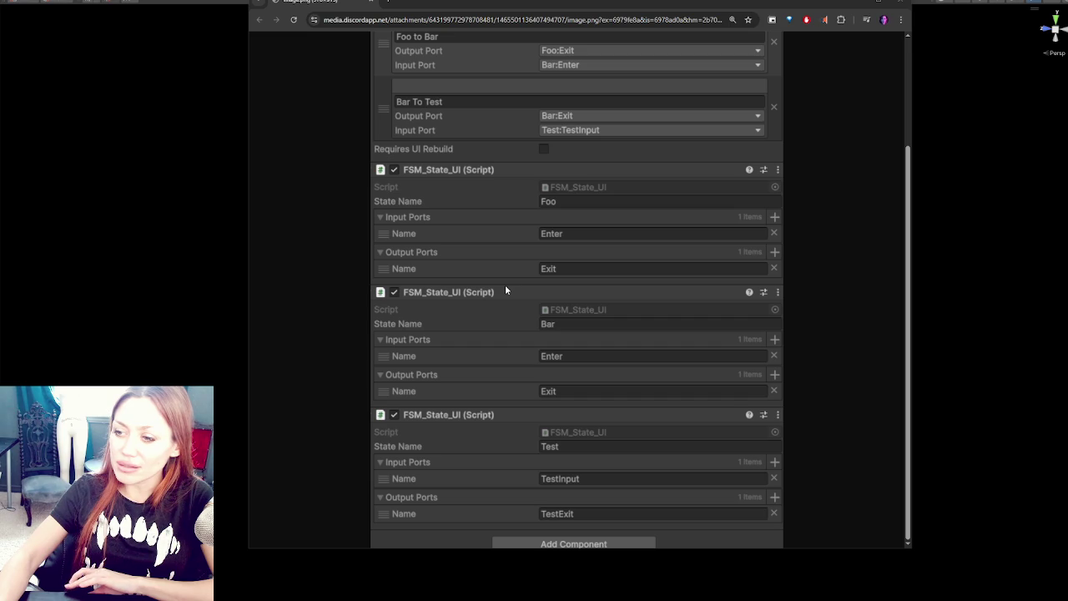
{"action": "scroll", "coordinate": [505, 289], "scroll_direction": "up", "scroll_amount": 3}
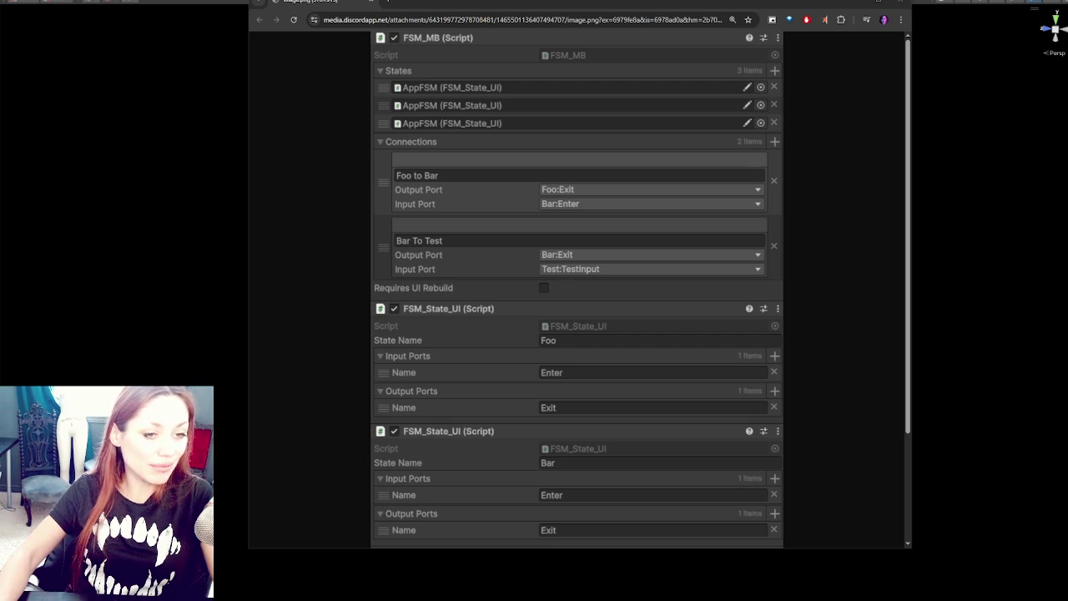
{"action": "mouse_move", "coordinate": [388, 2]}
{"action": "left_mouse_down"}
{"action": "mouse_move", "coordinate": [400, 59]}
{"action": "mouse_move", "coordinate": [446, 8]}
{"action": "mouse_move", "coordinate": [255, 26]}
{"action": "mouse_move", "coordinate": [388, 1]}
{"action": "left_mouse_up"}
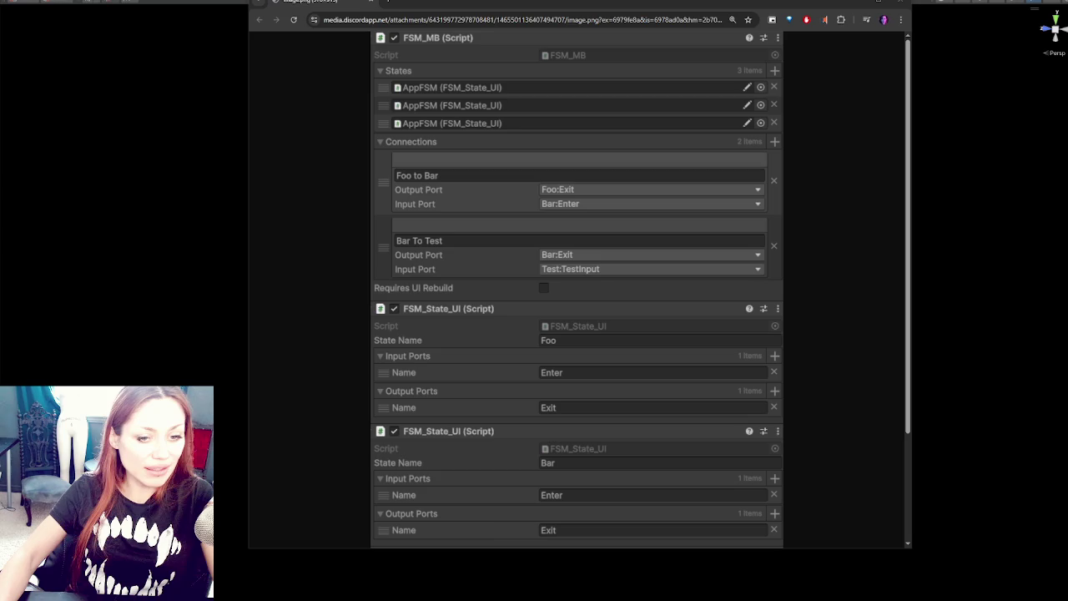
{"action": "key", "text": "ctrl+w"}
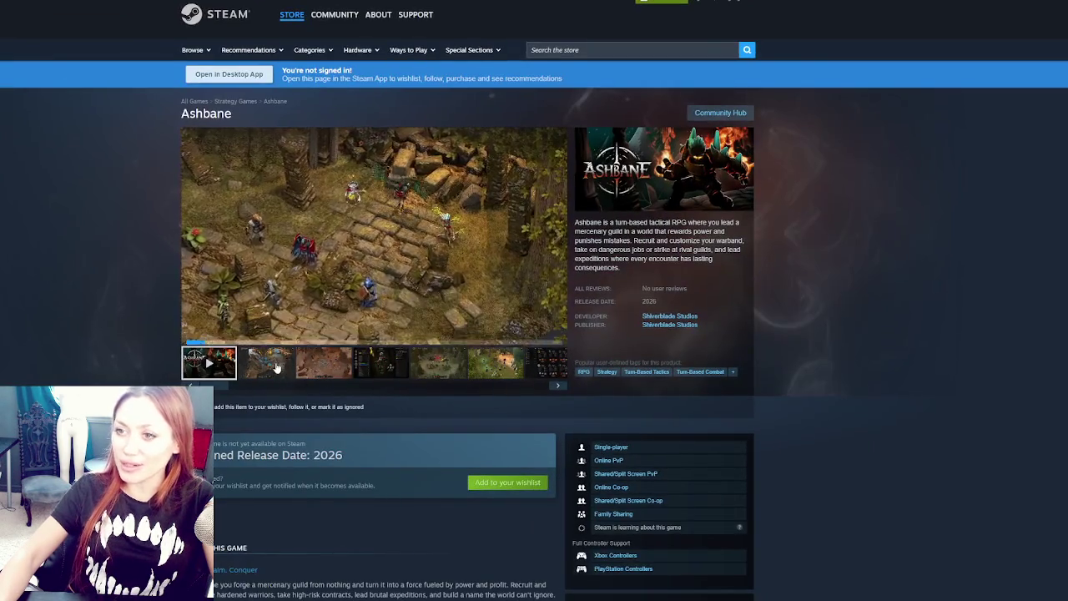
Enlarge the second Ashbane screenshot and advance through the next several, including the character sheet
{"action": "left_click", "coordinate": [267, 363]}
{"action": "left_click", "coordinate": [374, 233]}
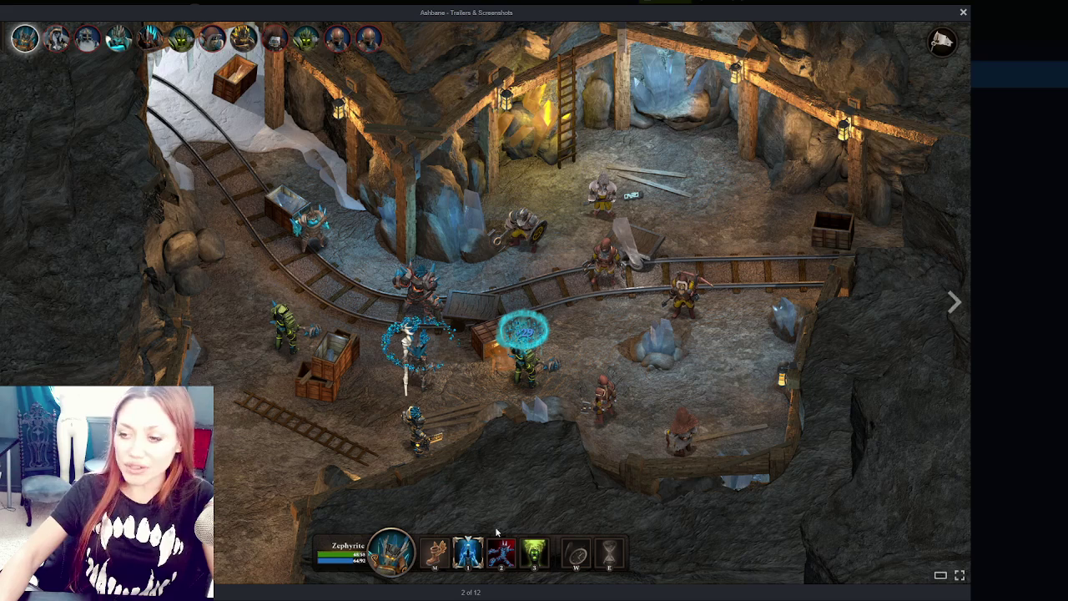
{"action": "left_click", "coordinate": [954, 303]}
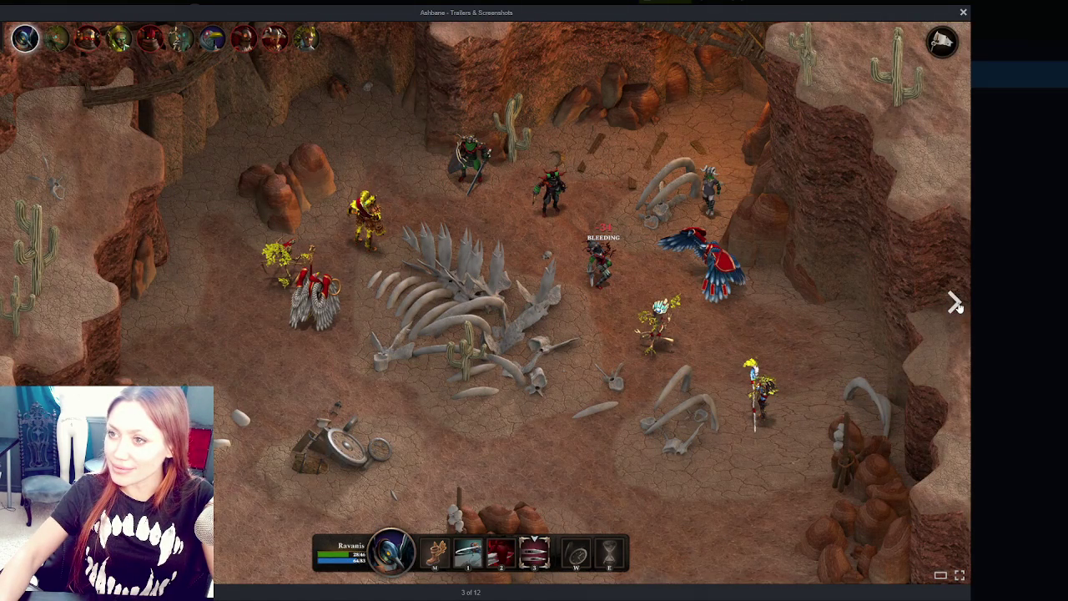
{"action": "left_click", "coordinate": [956, 305]}
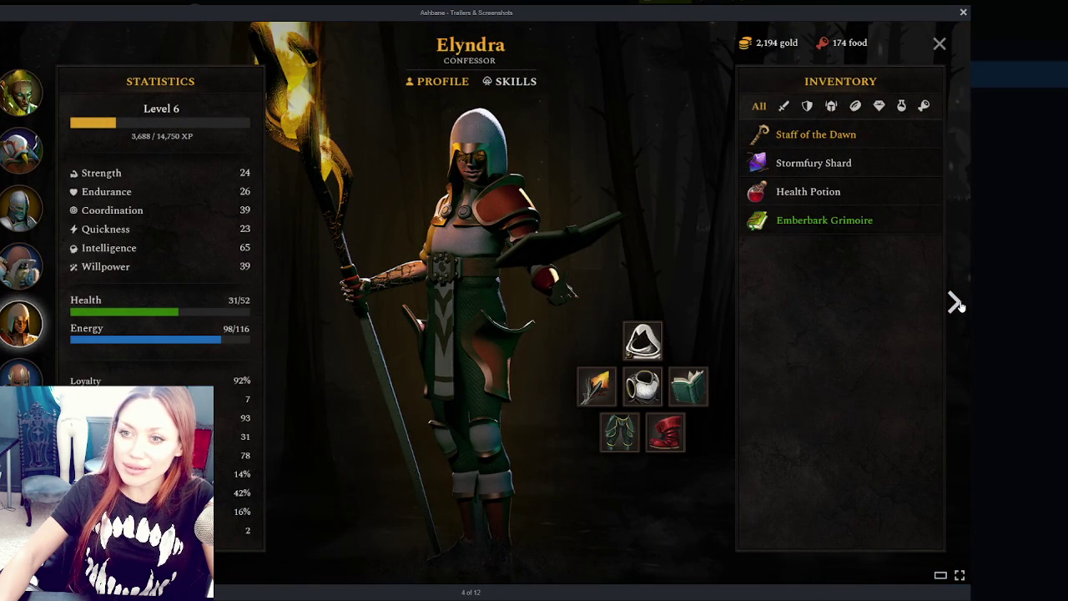
{"action": "left_click", "coordinate": [956, 304]}
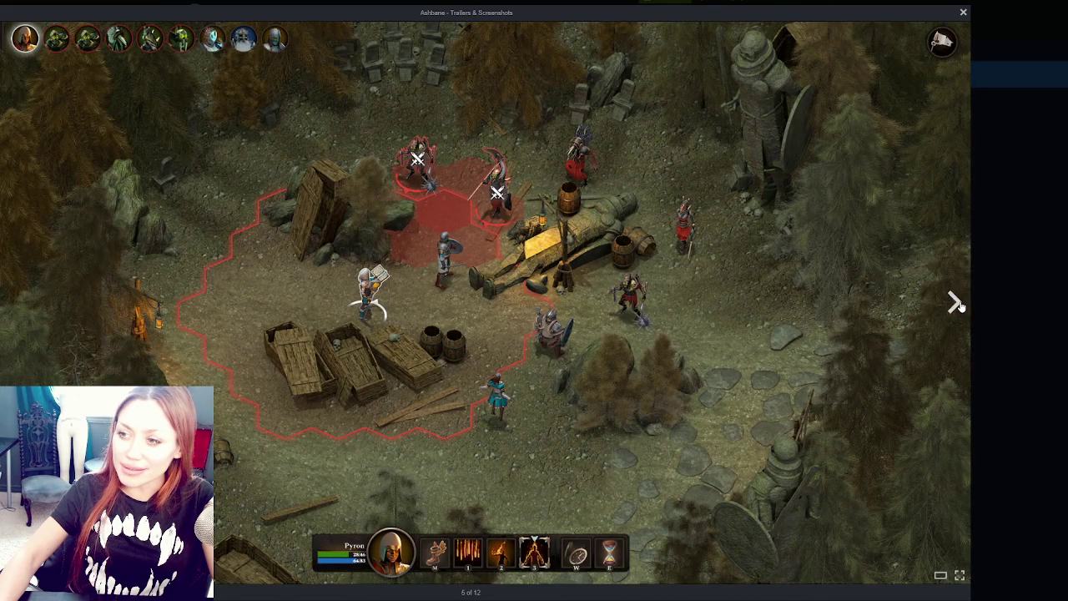
{"action": "left_click", "coordinate": [956, 304]}
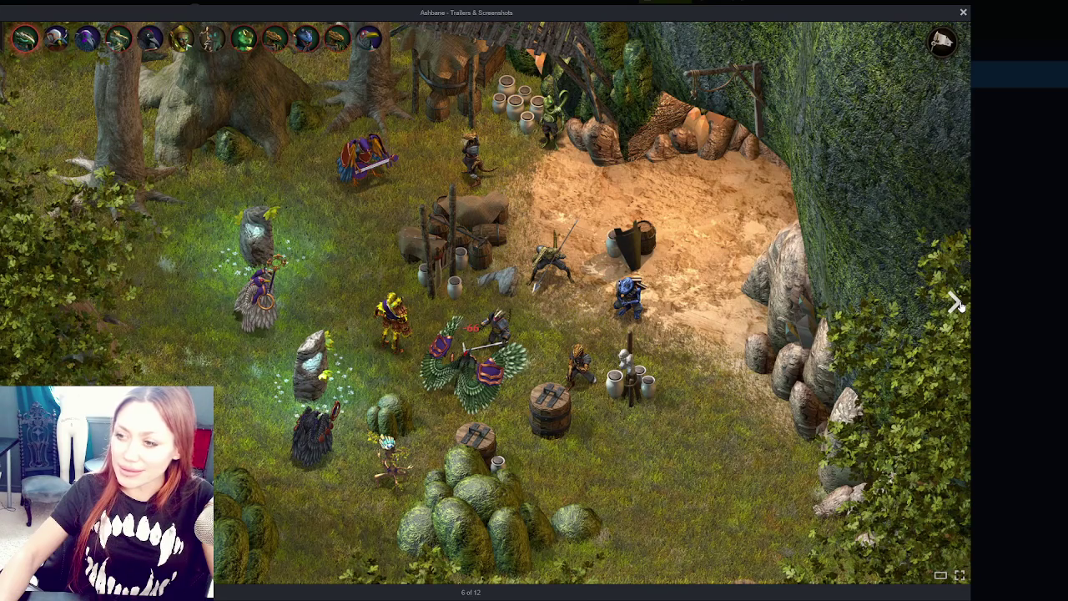
{"action": "left_click", "coordinate": [956, 304]}
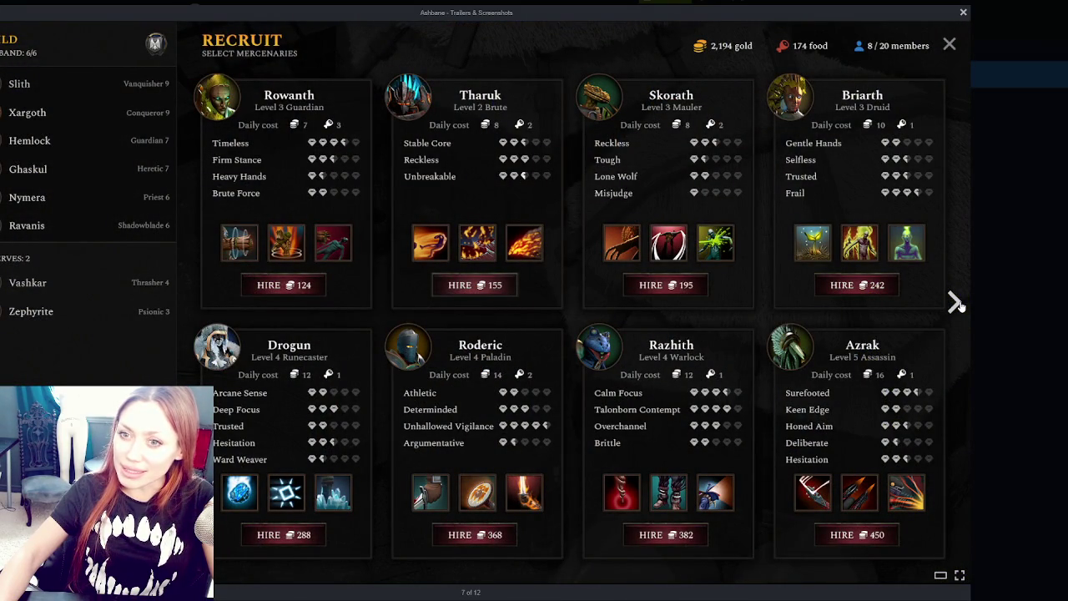
{"action": "left_click", "coordinate": [956, 304]}
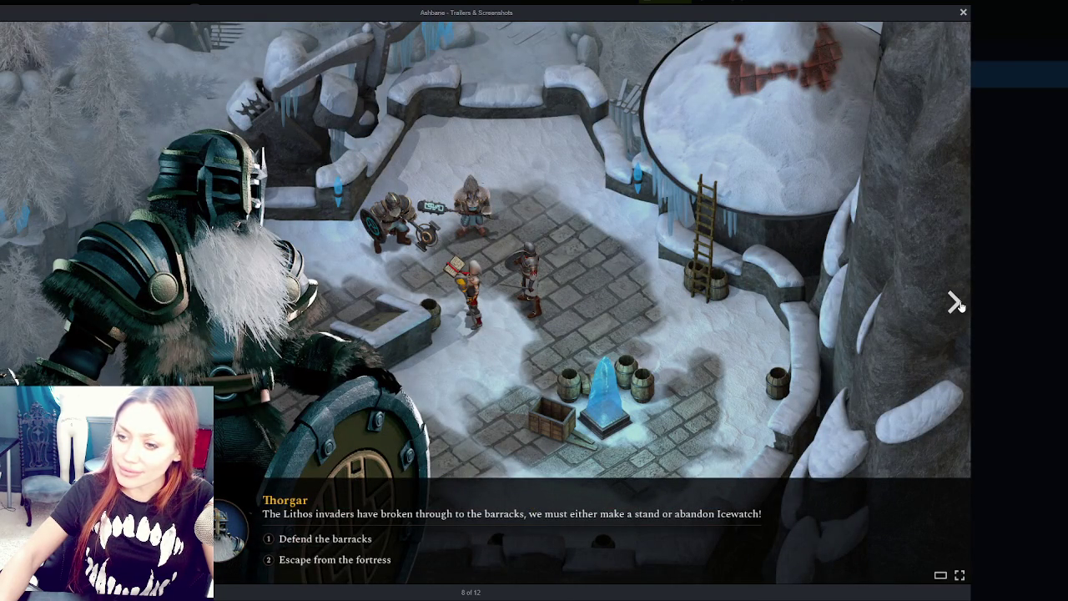
Flip through the remaining Ashbane screenshots and close the screenshot viewer
{"action": "left_click", "coordinate": [957, 304]}
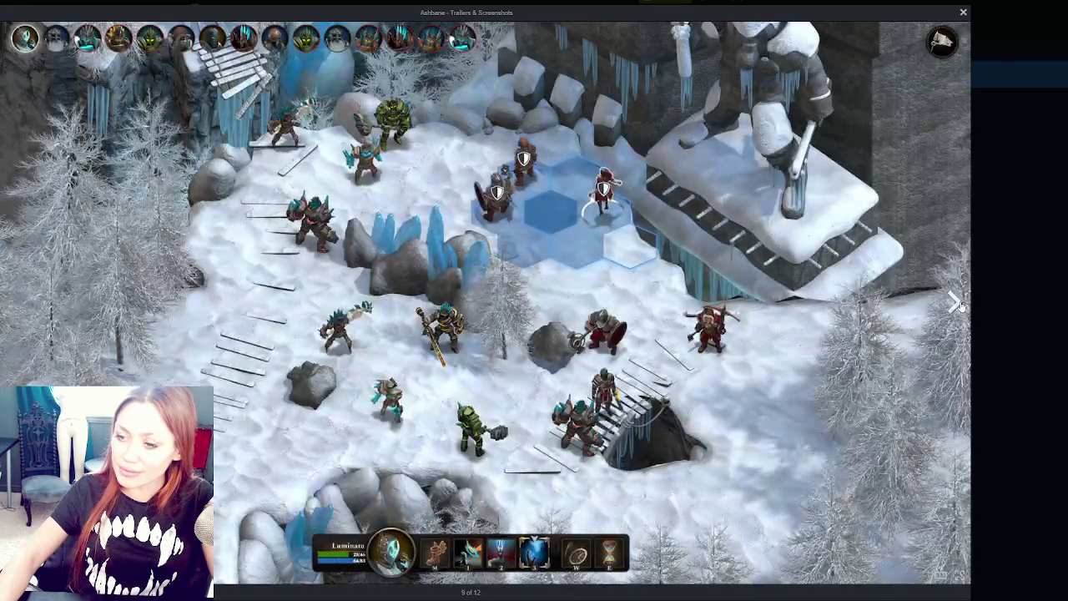
{"action": "left_click", "coordinate": [957, 304]}
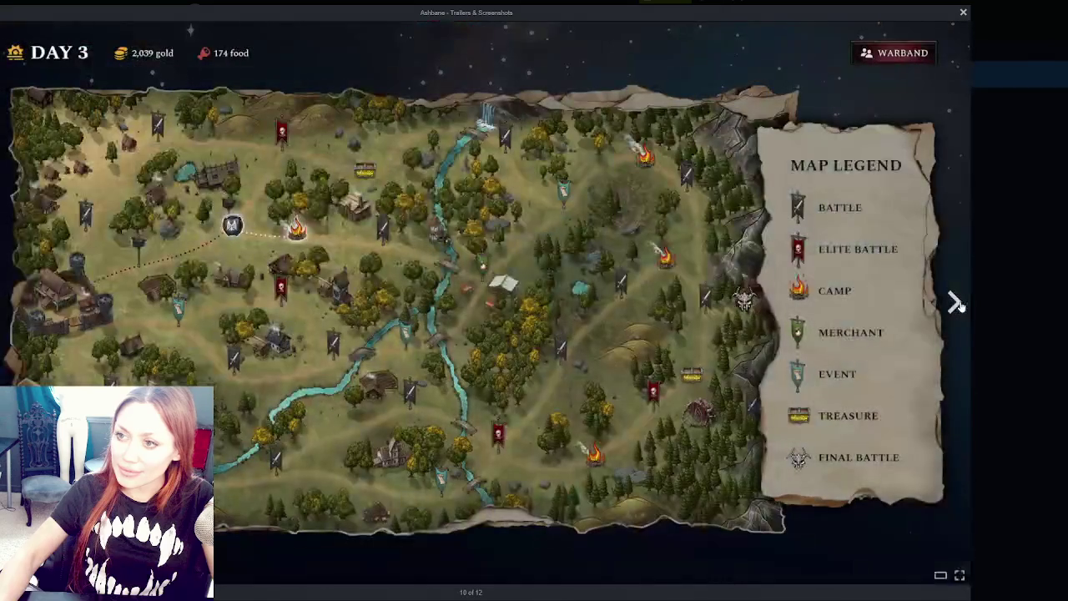
{"action": "left_click", "coordinate": [956, 304]}
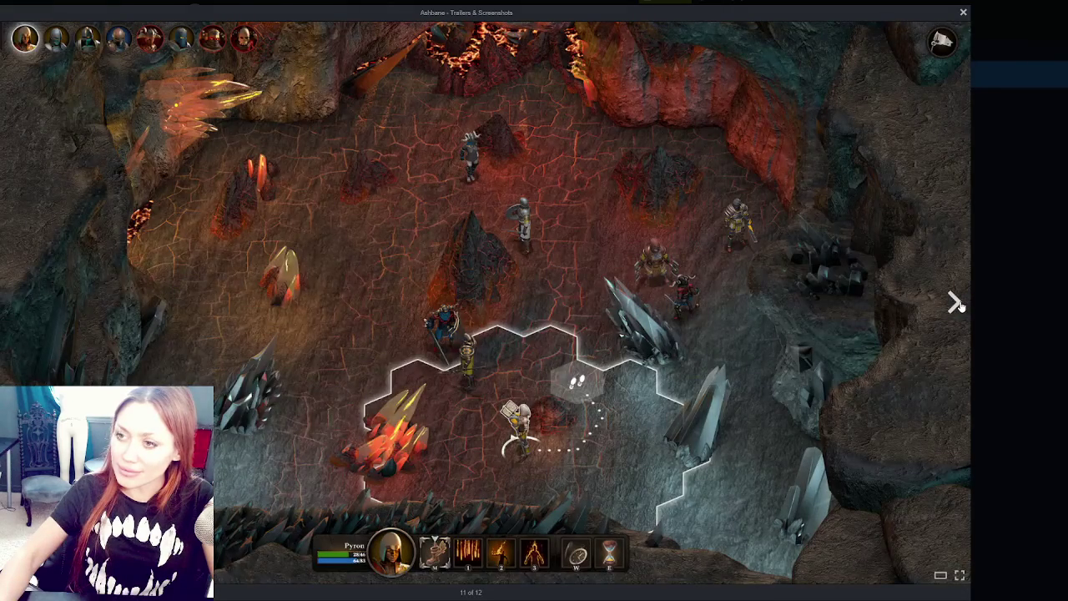
{"action": "left_click", "coordinate": [956, 304]}
{"action": "left_click", "coordinate": [957, 304]}
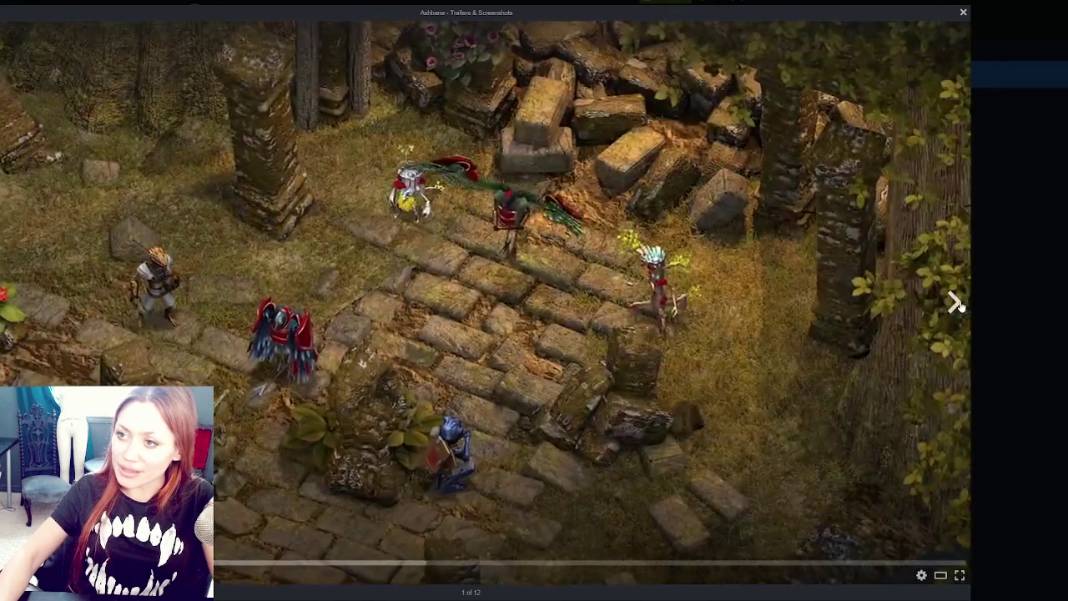
{"action": "left_click", "coordinate": [956, 304]}
{"action": "left_click", "coordinate": [957, 304]}
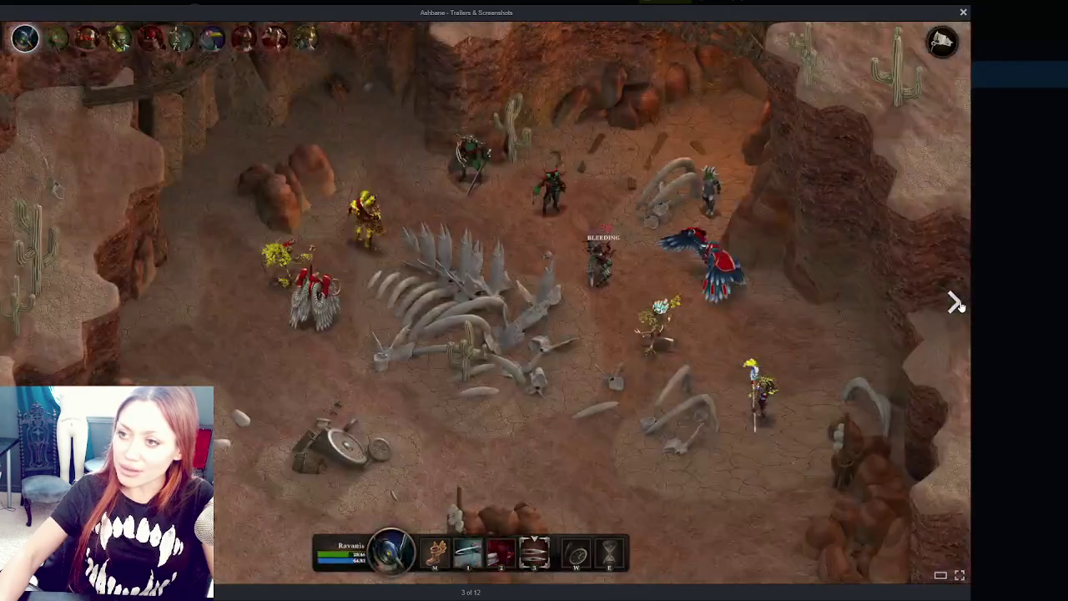
{"action": "left_click", "coordinate": [956, 303]}
{"action": "left_click", "coordinate": [963, 12]}
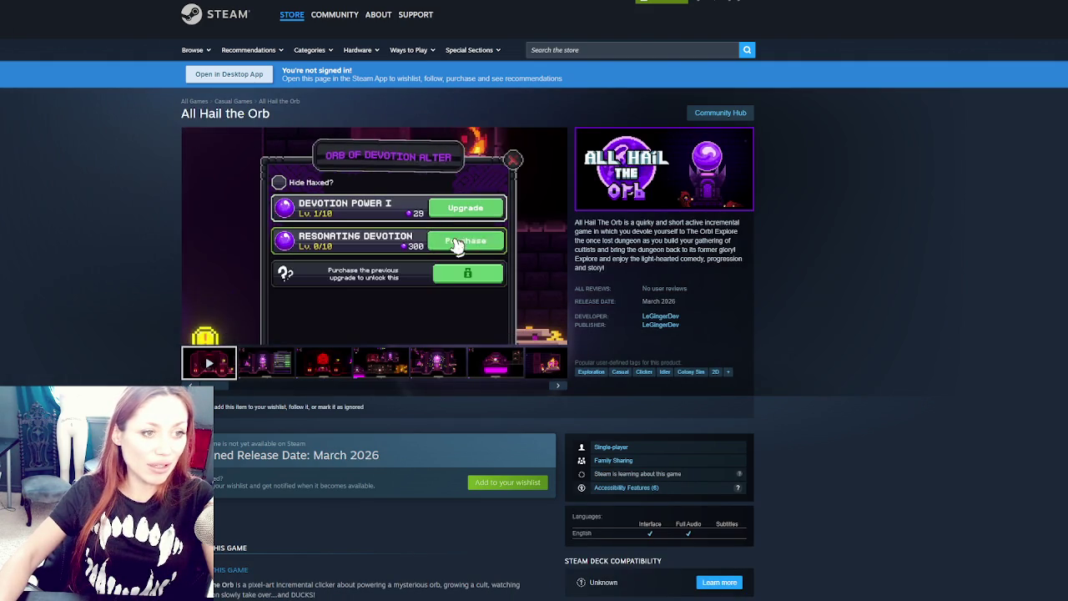
Load the All Hail the Orb trailer and play it fullscreen
{"action": "left_click", "coordinate": [193, 335]}
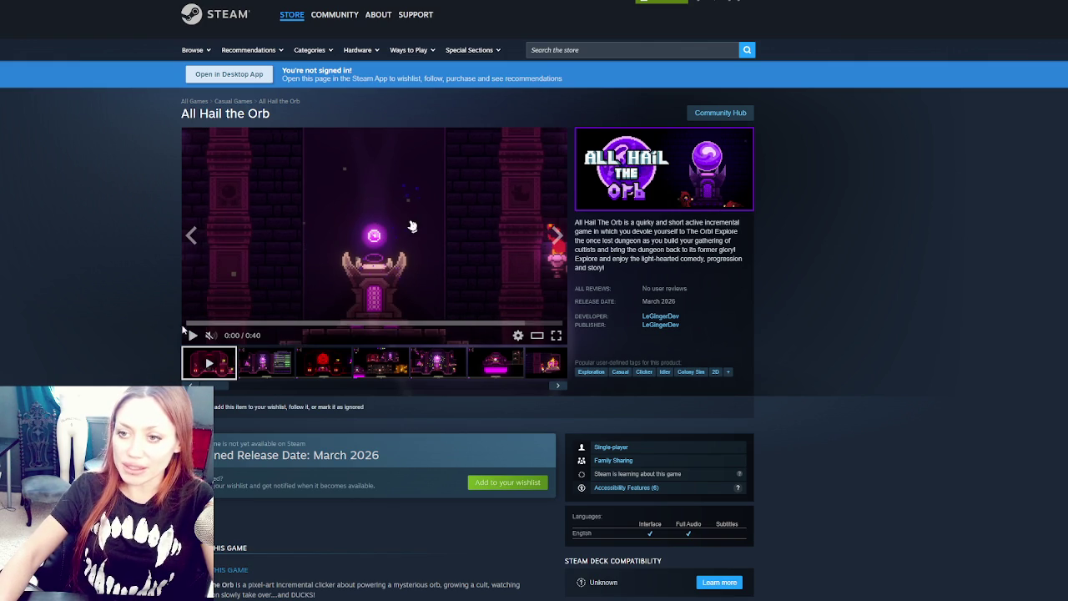
{"action": "left_click", "coordinate": [556, 335]}
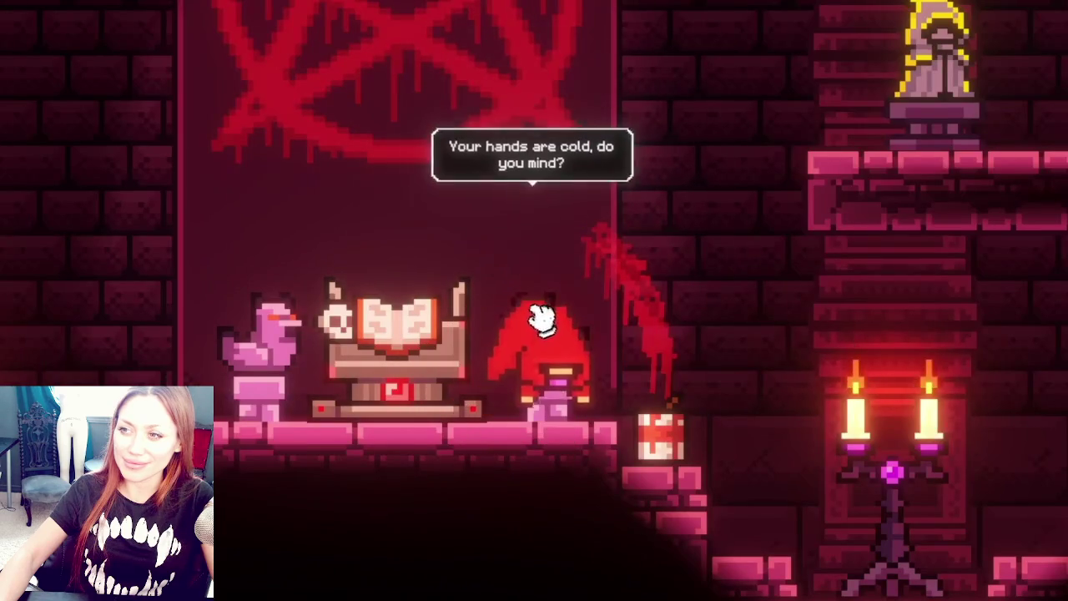
Watch the All Hail the Orb trailer to its Wishlist Now card, then exit fullscreen
{"action": "mouse_move", "coordinate": [541, 318]}
{"action": "left_mouse_down"}
{"action": "mouse_move", "coordinate": [615, 269]}
{"action": "mouse_move", "coordinate": [41, 175]}
{"action": "mouse_move", "coordinate": [486, 310]}
{"action": "mouse_move", "coordinate": [661, 279]}
{"action": "left_mouse_up"}
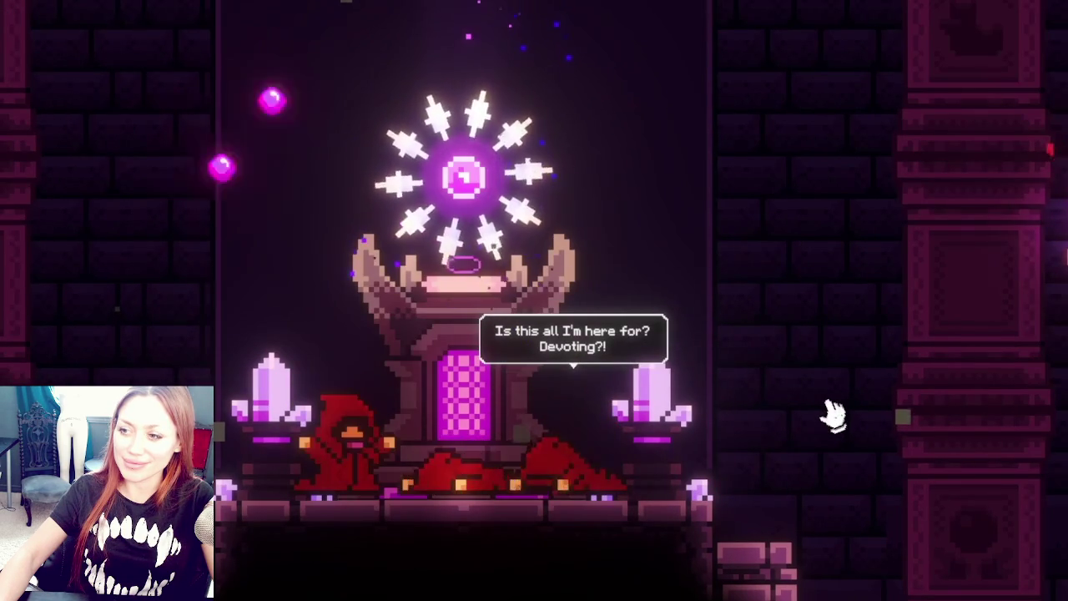
{"action": "scroll", "coordinate": [832, 413], "scroll_direction": "down", "scroll_amount": 3}
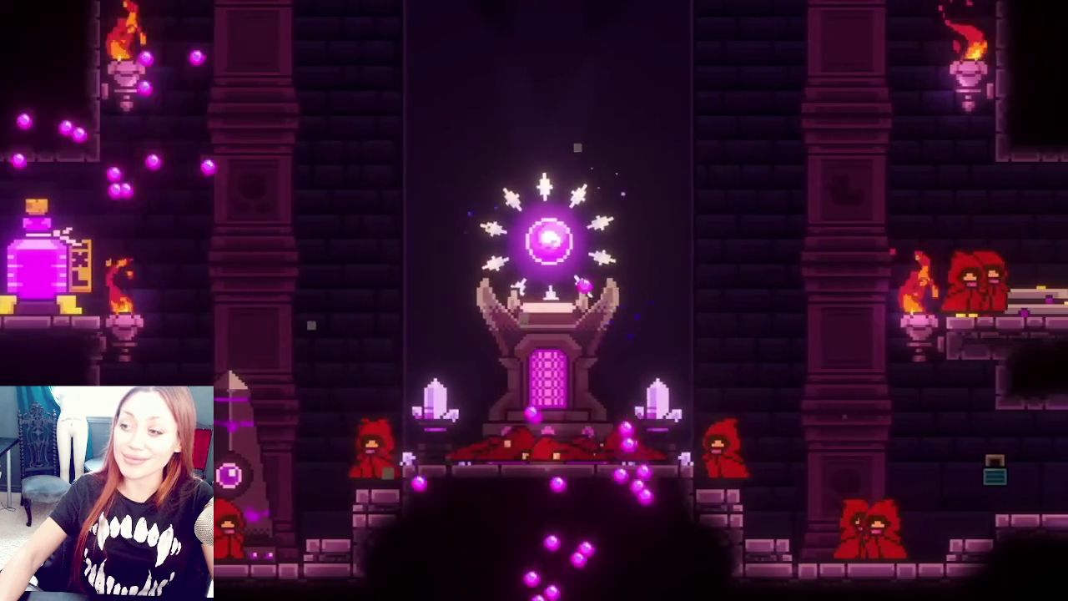
{"action": "scroll", "coordinate": [515, 322], "scroll_direction": "up", "scroll_amount": 3}
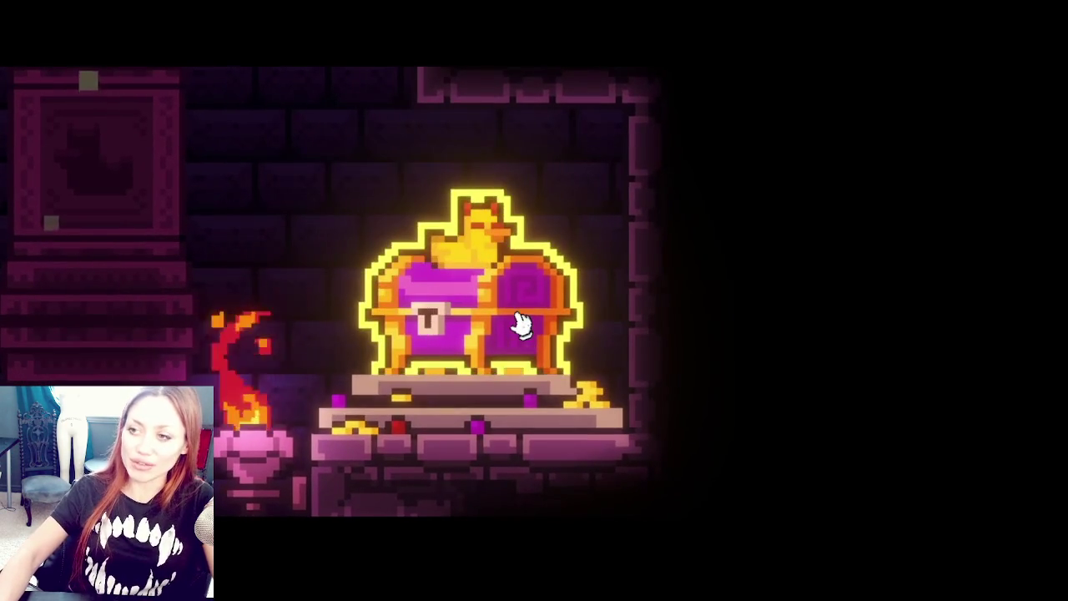
{"action": "left_click", "coordinate": [520, 324]}
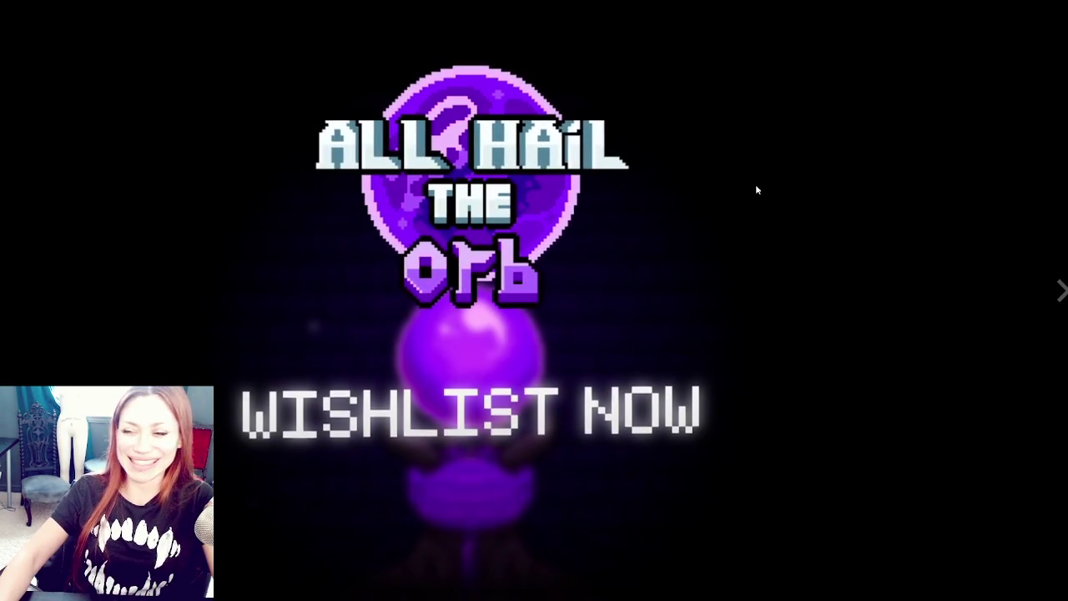
{"action": "key", "text": "Escape"}
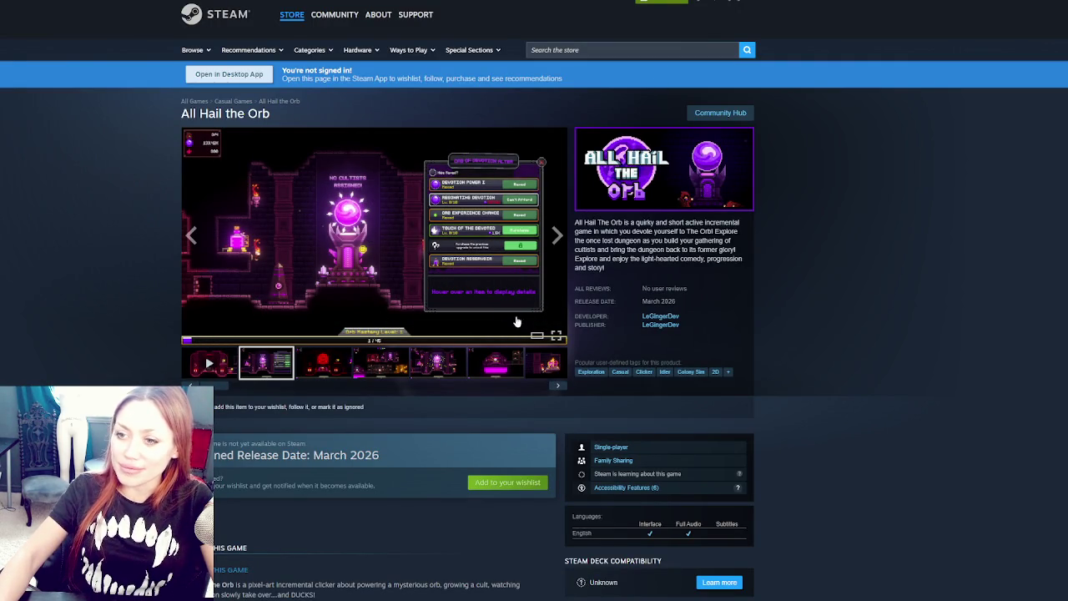
Browse the All Hail the Orb thumbnails and enlarge the orb altar screenshot
{"action": "left_click", "coordinate": [337, 370]}
{"action": "left_click", "coordinate": [383, 369]}
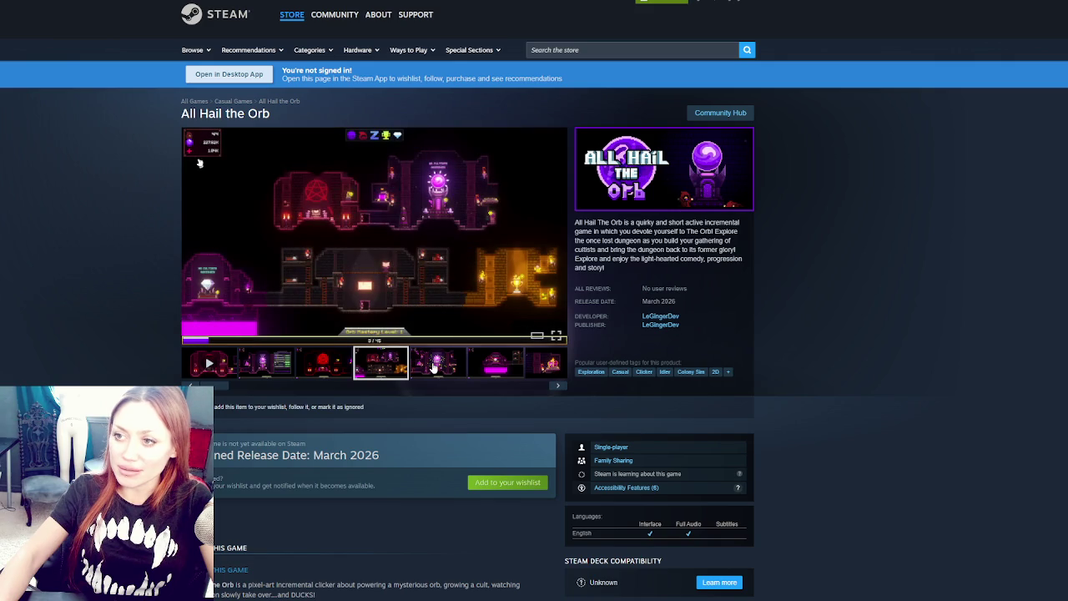
{"action": "left_click", "coordinate": [486, 369]}
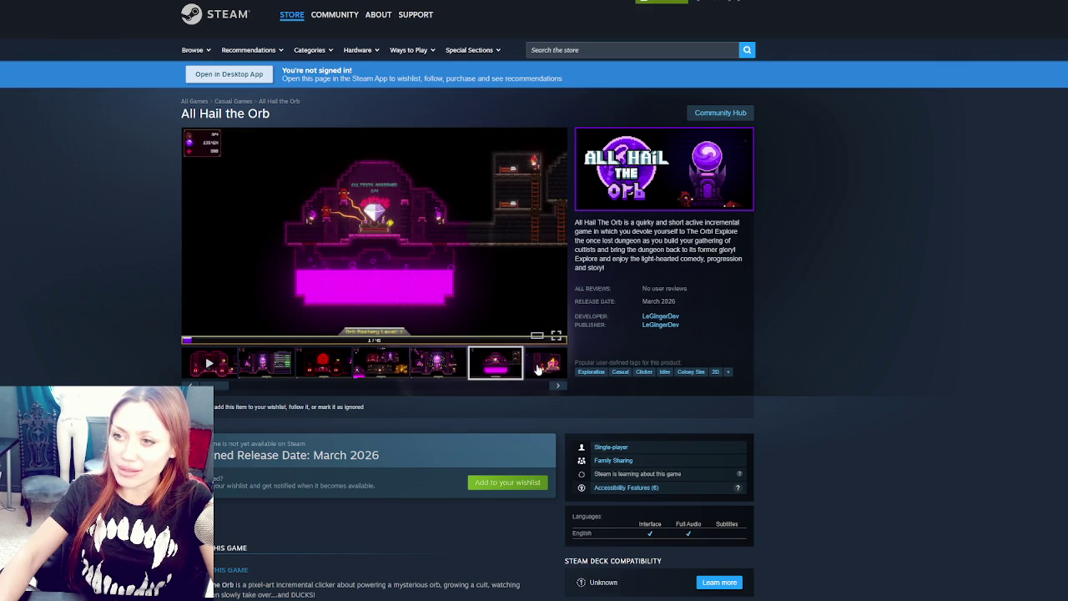
{"action": "left_click", "coordinate": [272, 370]}
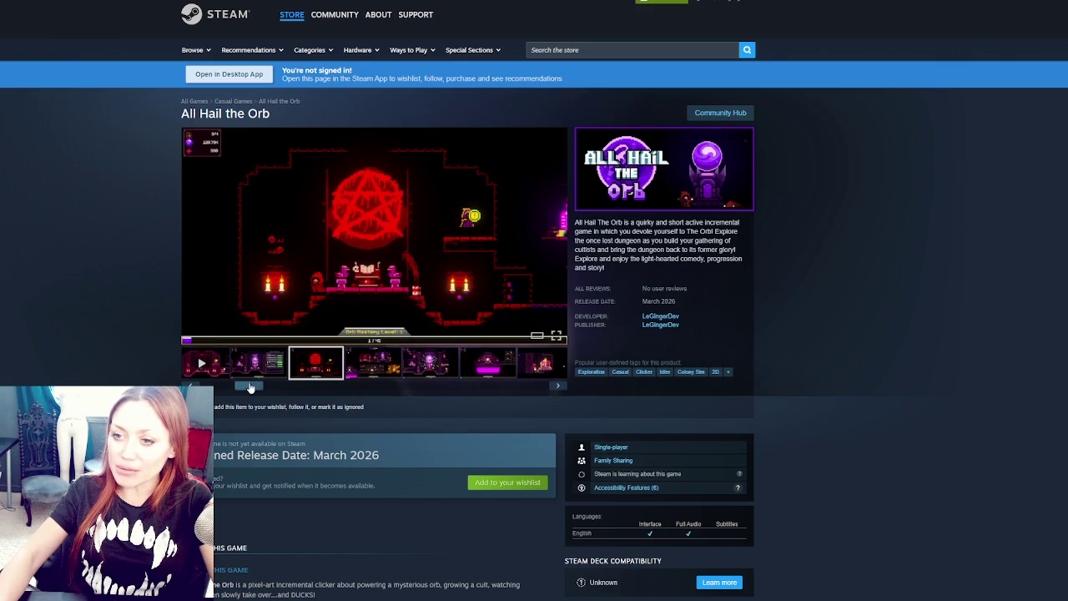
{"action": "left_click", "coordinate": [272, 370]}
{"action": "left_click", "coordinate": [534, 240]}
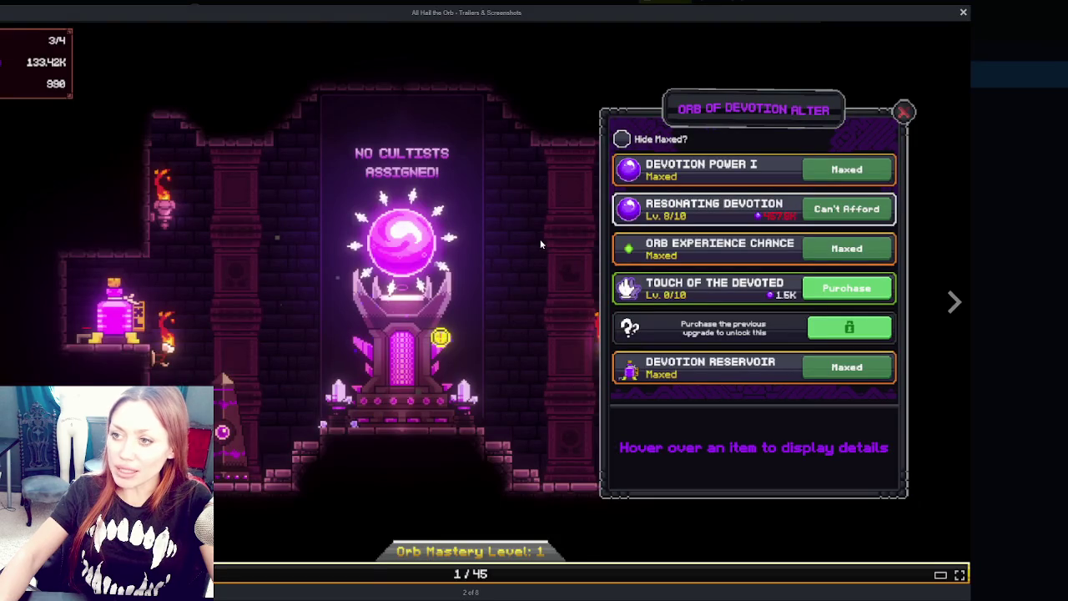
Page forward and back through the enlarged screenshots, past the base overview to later shots
{"action": "left_click", "coordinate": [955, 302]}
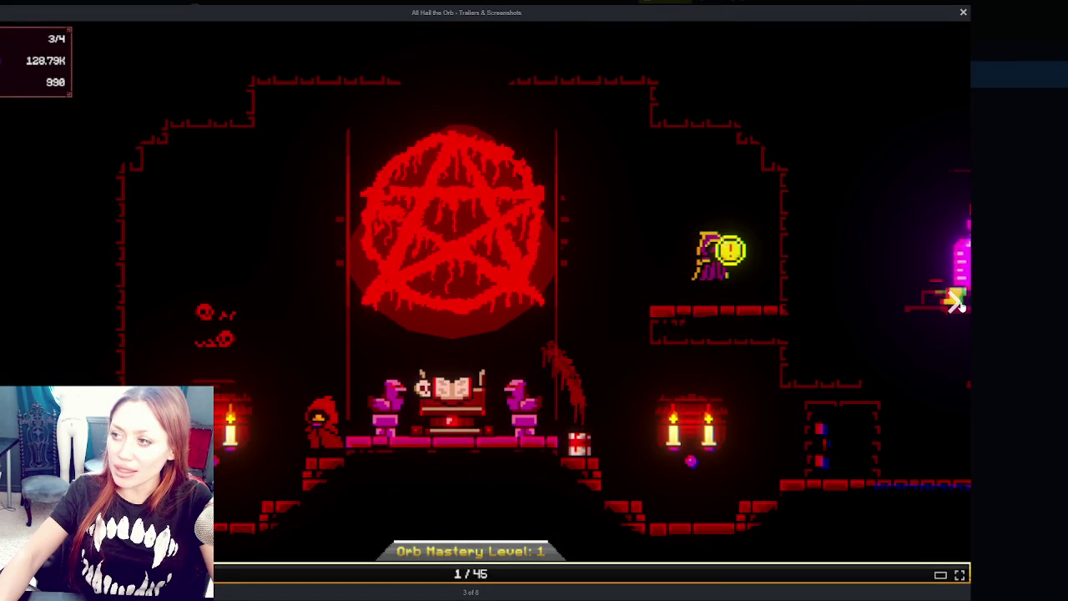
{"action": "left_click", "coordinate": [955, 302]}
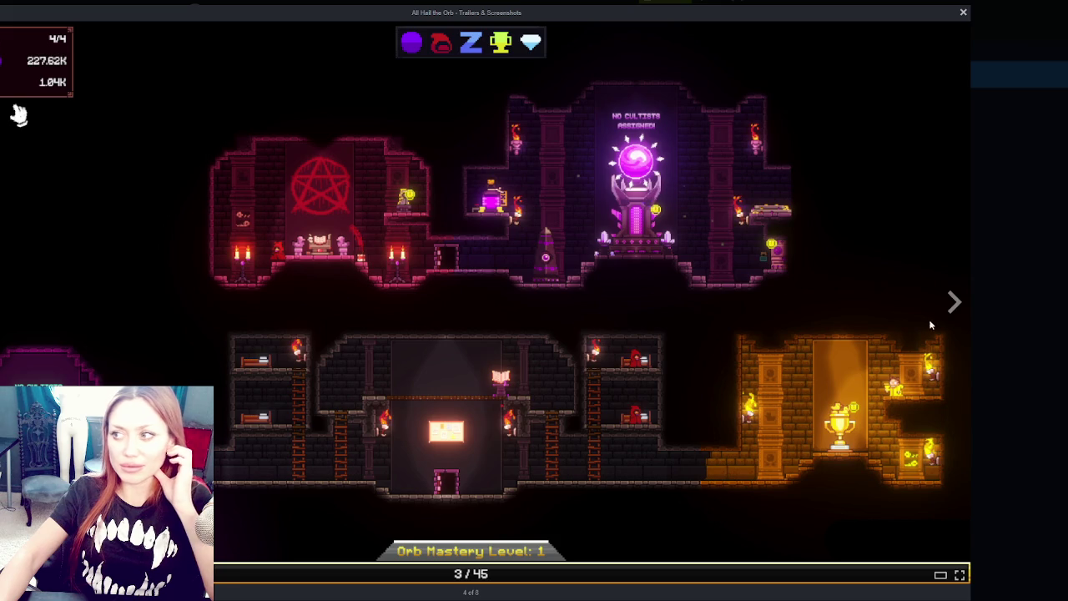
{"action": "left_click", "coordinate": [954, 303]}
{"action": "left_click", "coordinate": [954, 305]}
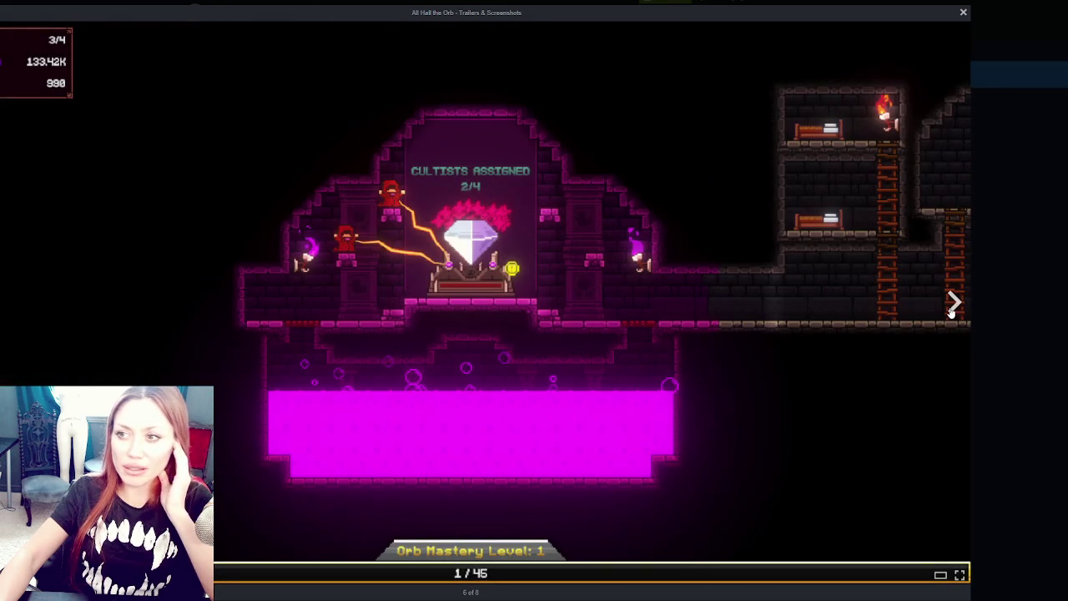
{"action": "left_click", "coordinate": [954, 305]}
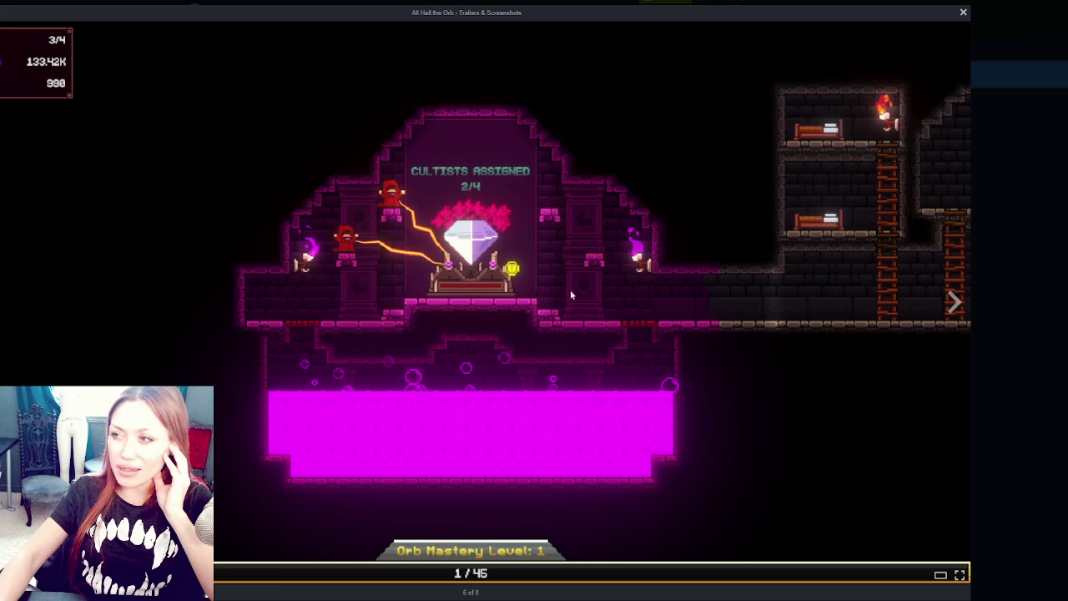
{"action": "key", "text": "Left"}
{"action": "key", "text": "Left"}
{"action": "key", "text": "Left"}
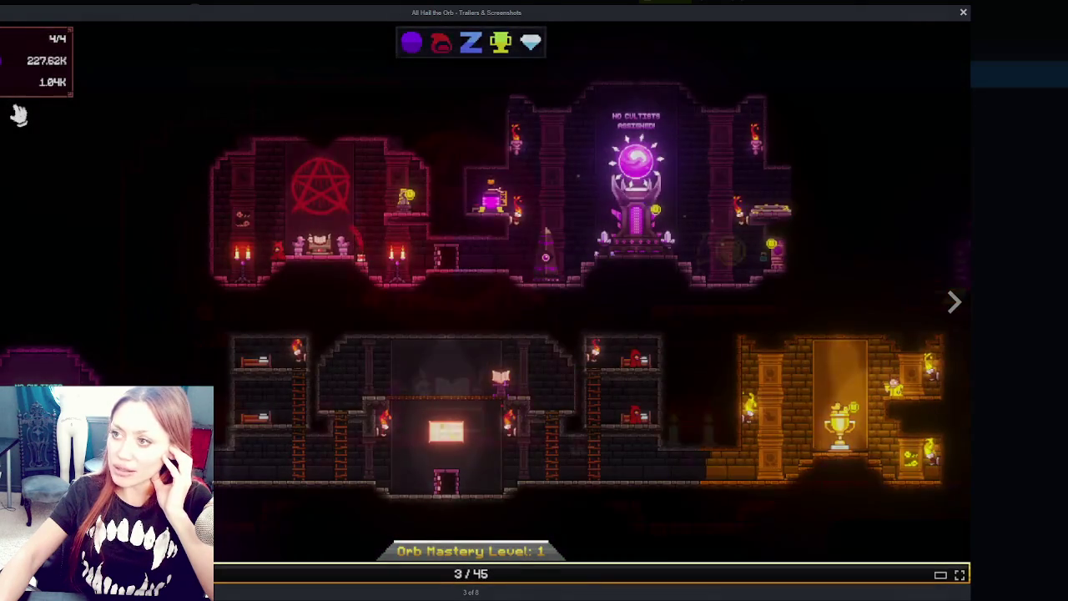
{"action": "key", "text": "Left"}
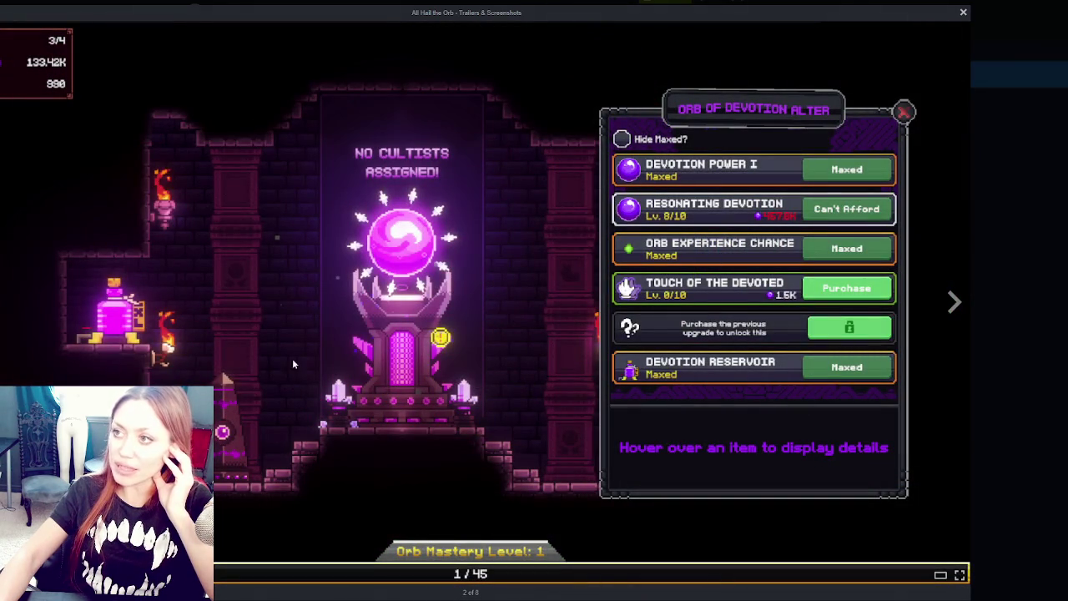
{"action": "key", "text": "Right"}
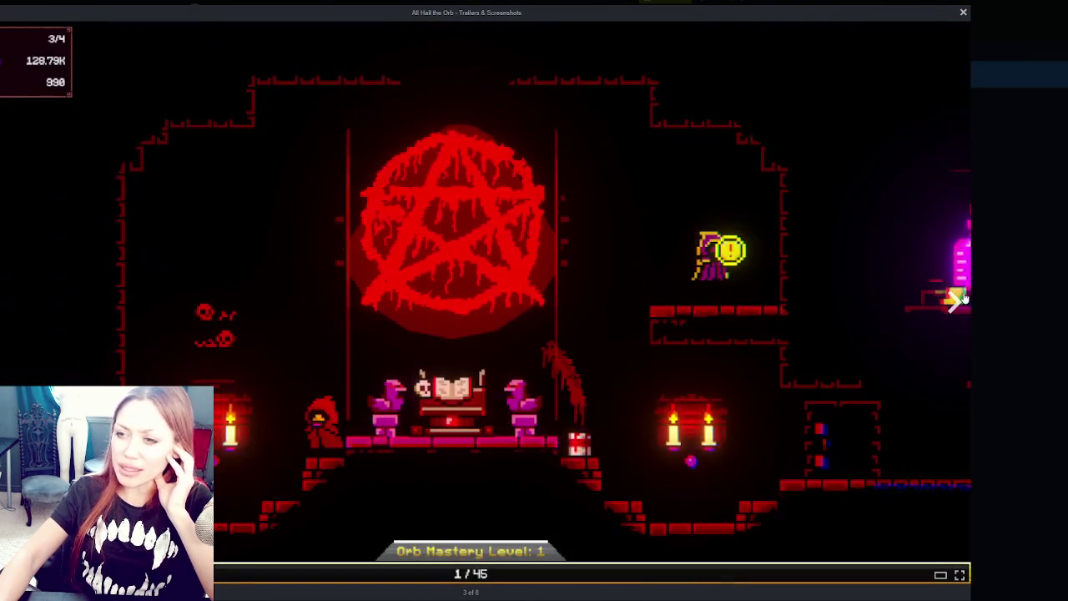
{"action": "left_click", "coordinate": [958, 300]}
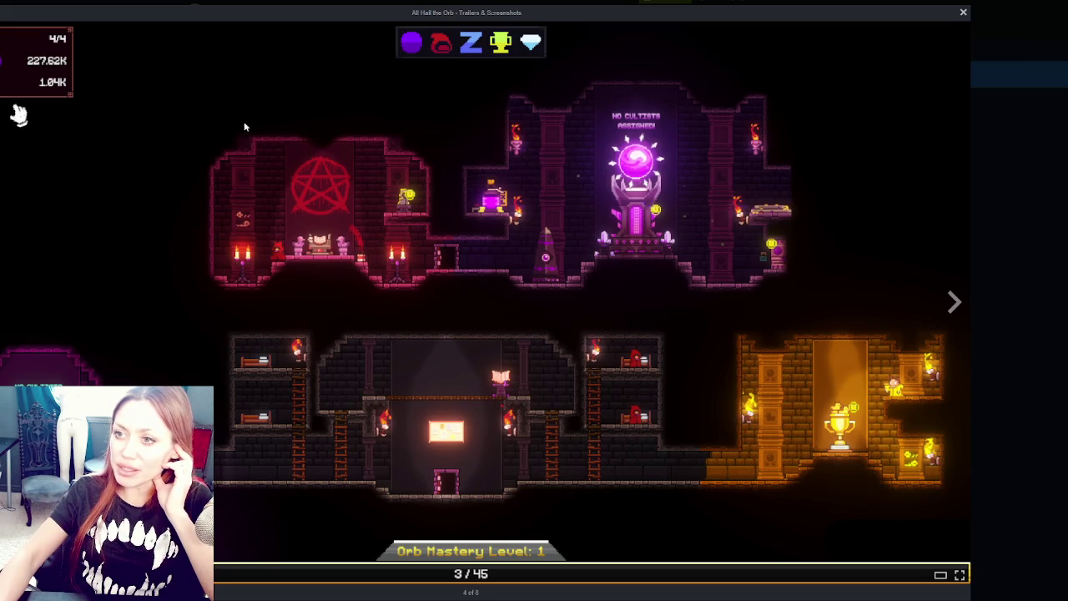
{"action": "left_click", "coordinate": [954, 302]}
{"action": "left_click", "coordinate": [952, 303]}
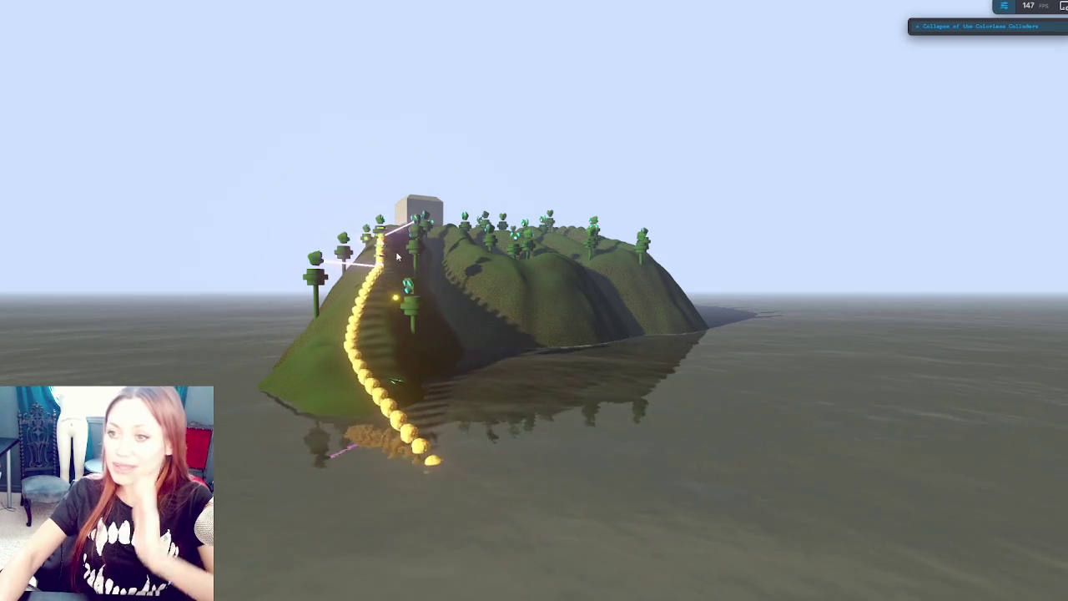
Orbit and zoom the tower-defense camera to view the whole island hilltop and track
{"action": "scroll", "coordinate": [391, 232], "scroll_direction": "up", "scroll_amount": 2}
{"action": "scroll", "coordinate": [250, 270], "scroll_direction": "down", "scroll_amount": 2}
{"action": "mouse_move", "coordinate": [250, 270]}
{"action": "left_mouse_down"}
{"action": "mouse_move", "coordinate": [284, 317]}
{"action": "mouse_move", "coordinate": [383, 409]}
{"action": "mouse_move", "coordinate": [159, 328]}
{"action": "left_mouse_up"}
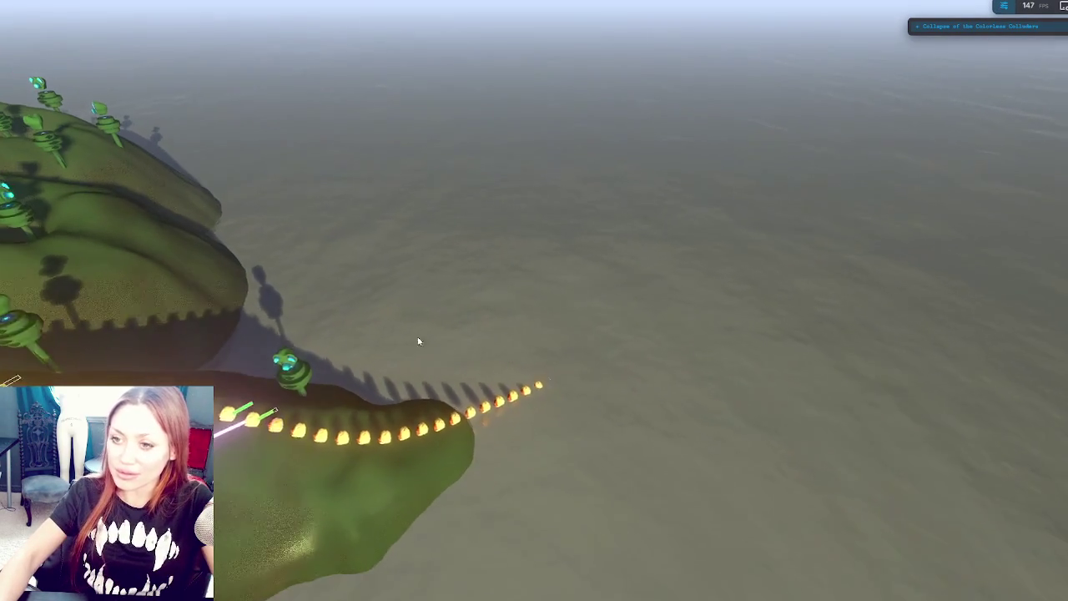
{"action": "mouse_move", "coordinate": [196, 293]}
{"action": "left_mouse_down"}
{"action": "mouse_move", "coordinate": [1059, 306]}
{"action": "mouse_move", "coordinate": [358, 336]}
{"action": "left_mouse_up"}
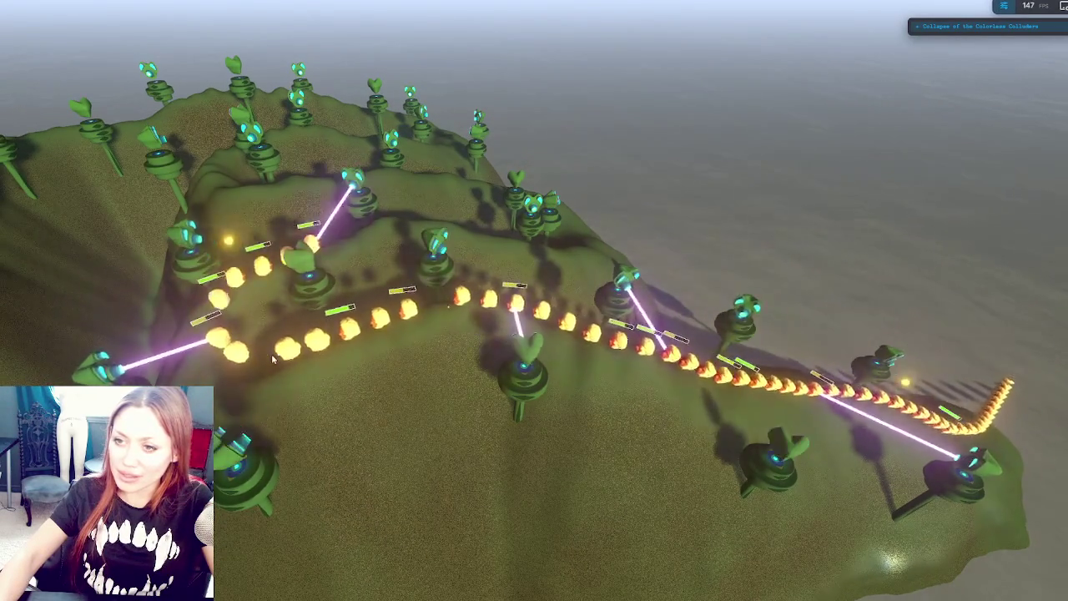
{"action": "scroll", "coordinate": [408, 273], "scroll_direction": "up", "scroll_amount": 3}
{"action": "scroll", "coordinate": [408, 273], "scroll_direction": "down", "scroll_amount": 5}
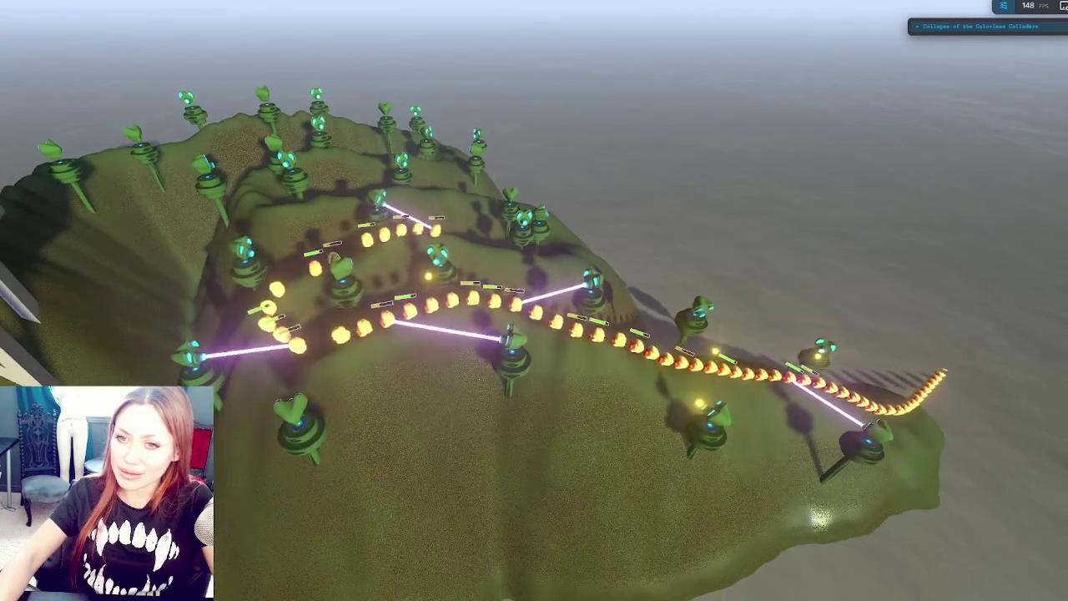
{"action": "scroll", "coordinate": [495, 346], "scroll_direction": "down", "scroll_amount": 2}
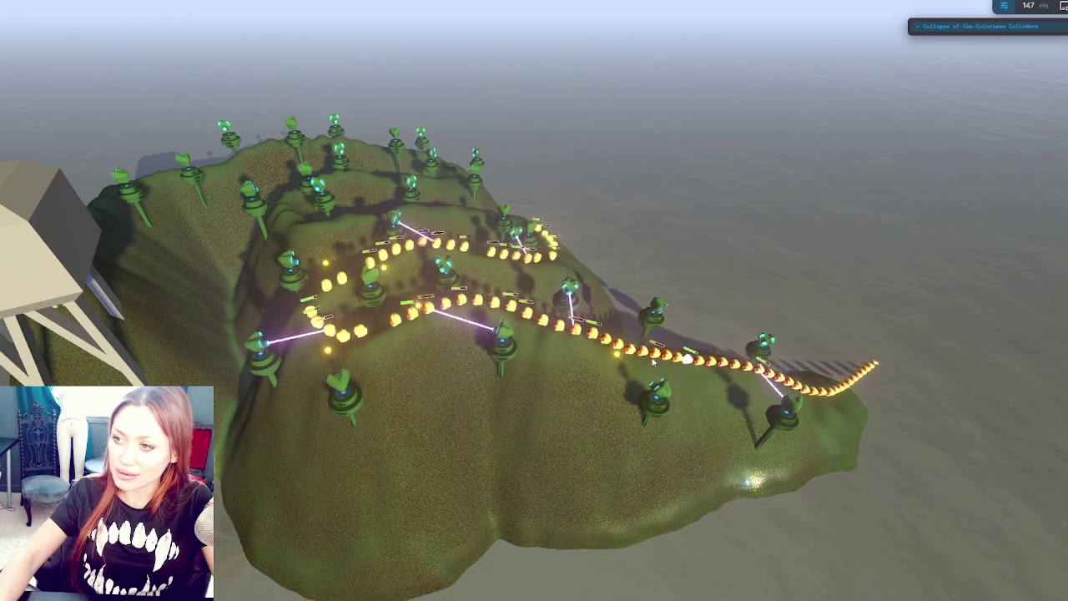
Expand the debug settings panel and set Time Scale to 4
{"action": "left_click", "coordinate": [964, 28]}
{"action": "left_click", "coordinate": [1039, 7]}
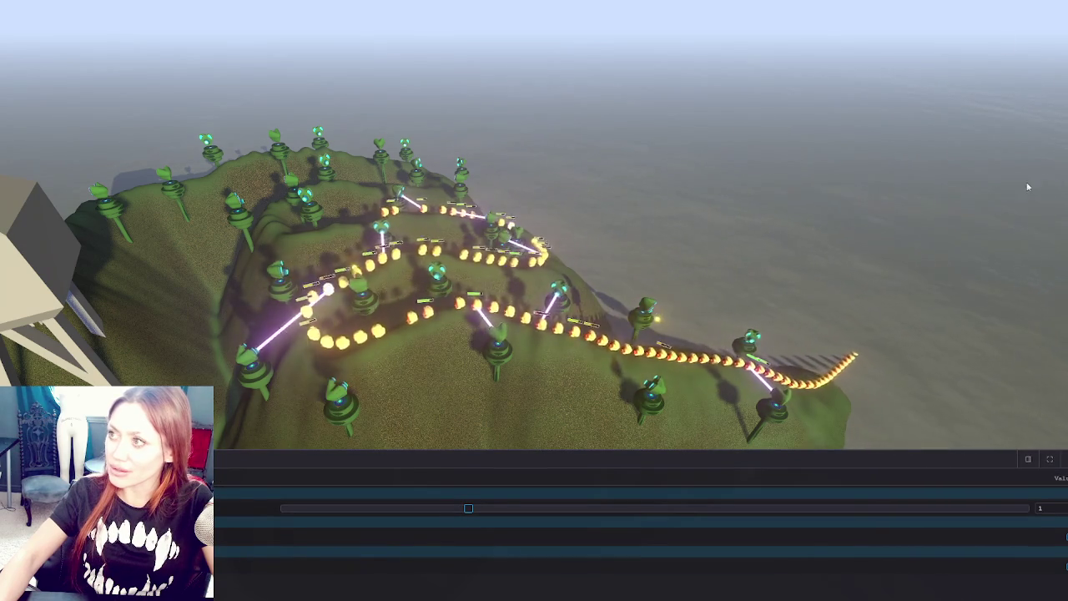
{"action": "left_click", "coordinate": [1049, 460]}
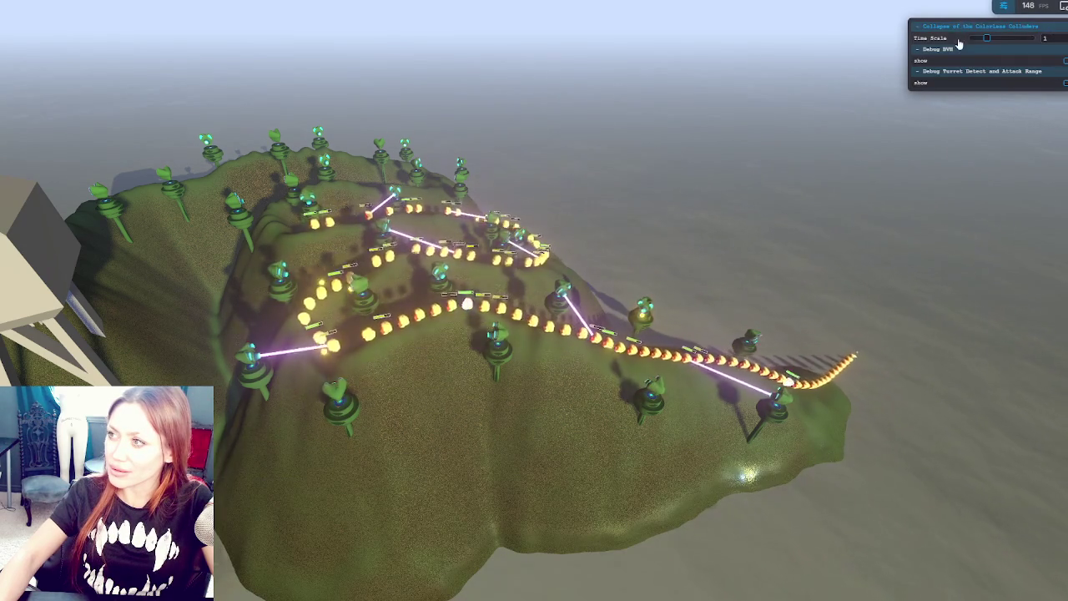
{"action": "left_click_drag", "start_coordinate": [986, 38], "coordinate": [1031, 38]}
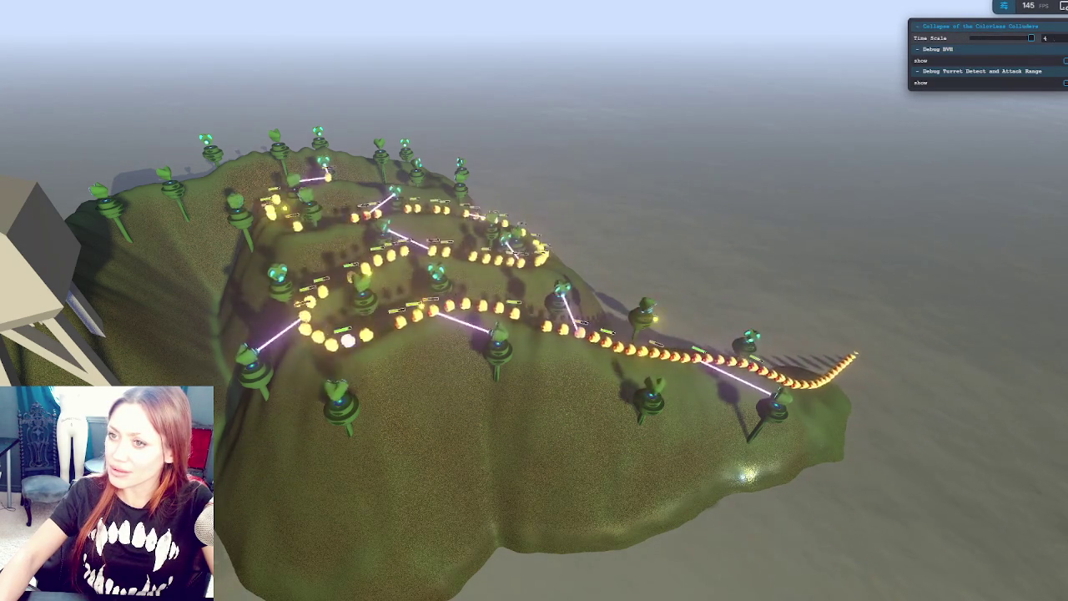
Toggle Debug Turret Detect and Debug BVH show on then off, and dock the debug panel
{"action": "left_click", "coordinate": [926, 83]}
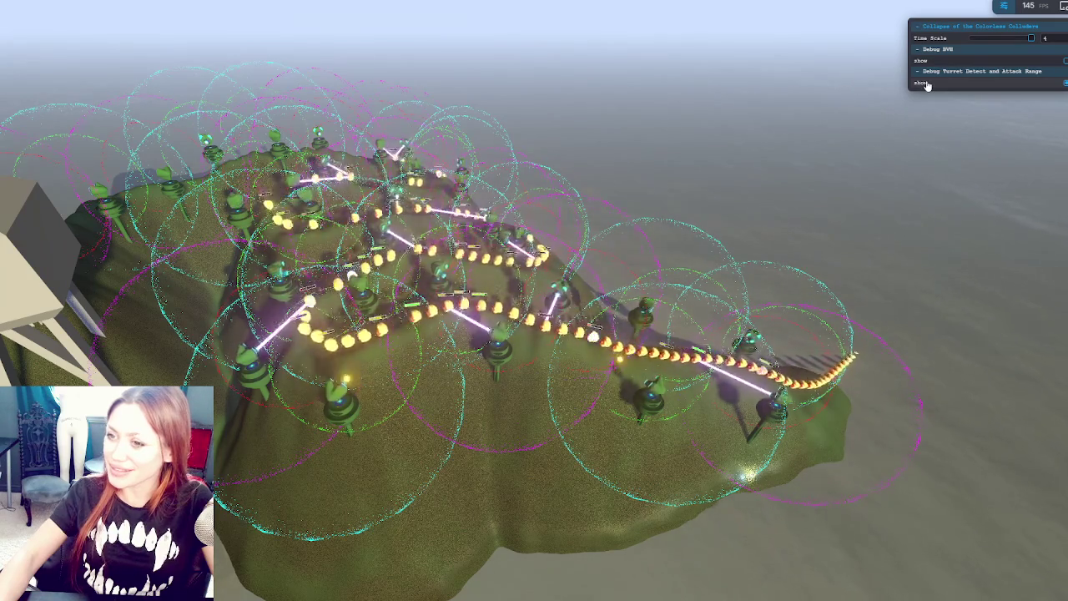
{"action": "left_click", "coordinate": [926, 83]}
{"action": "left_click", "coordinate": [925, 61]}
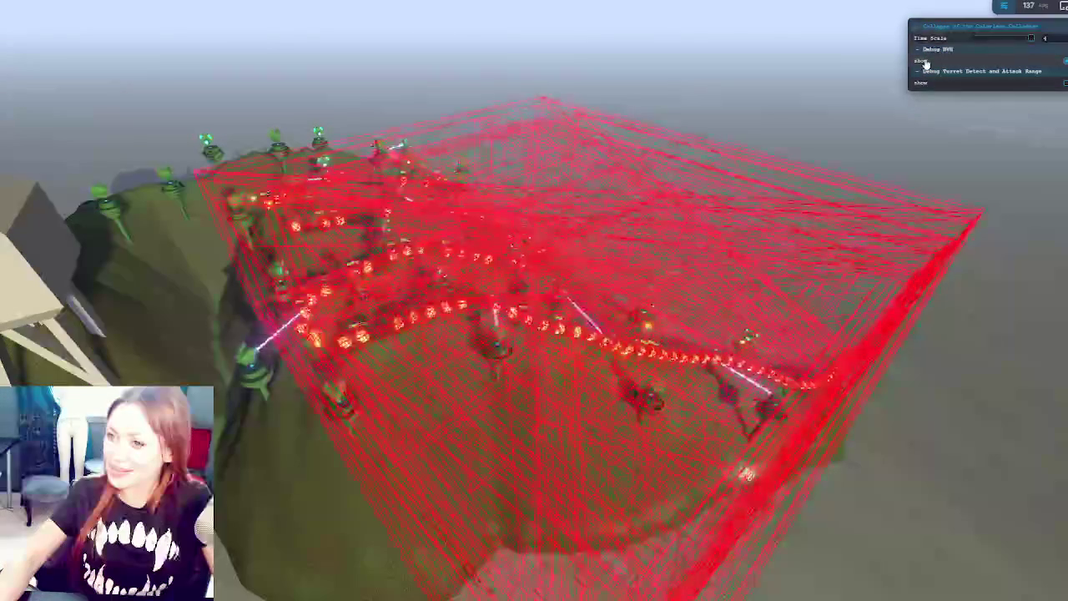
{"action": "left_click", "coordinate": [925, 61]}
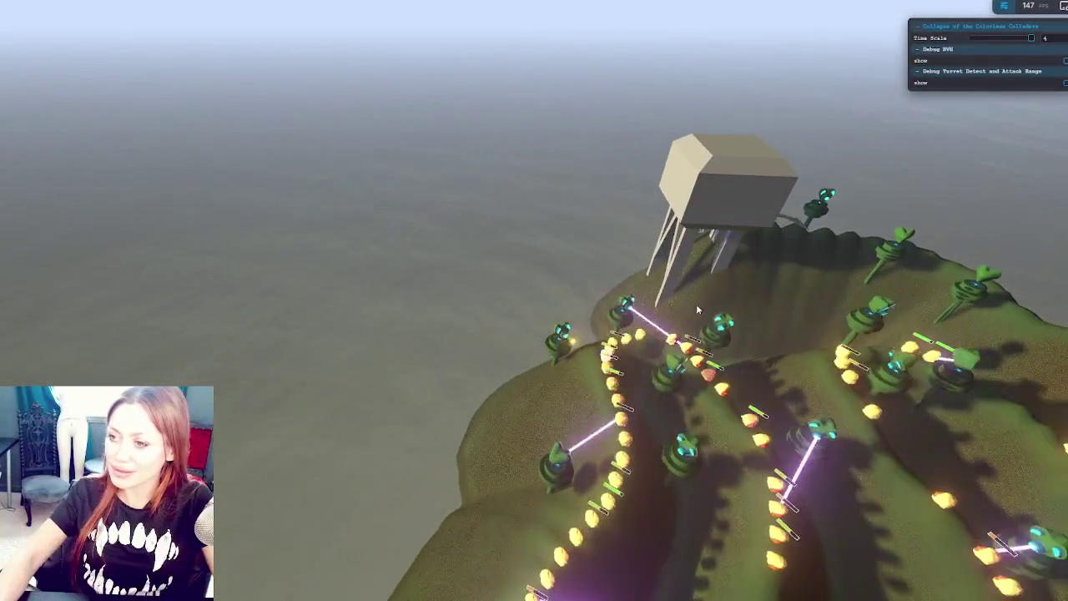
{"action": "left_click_drag", "start_coordinate": [696, 304], "coordinate": [166, 83]}
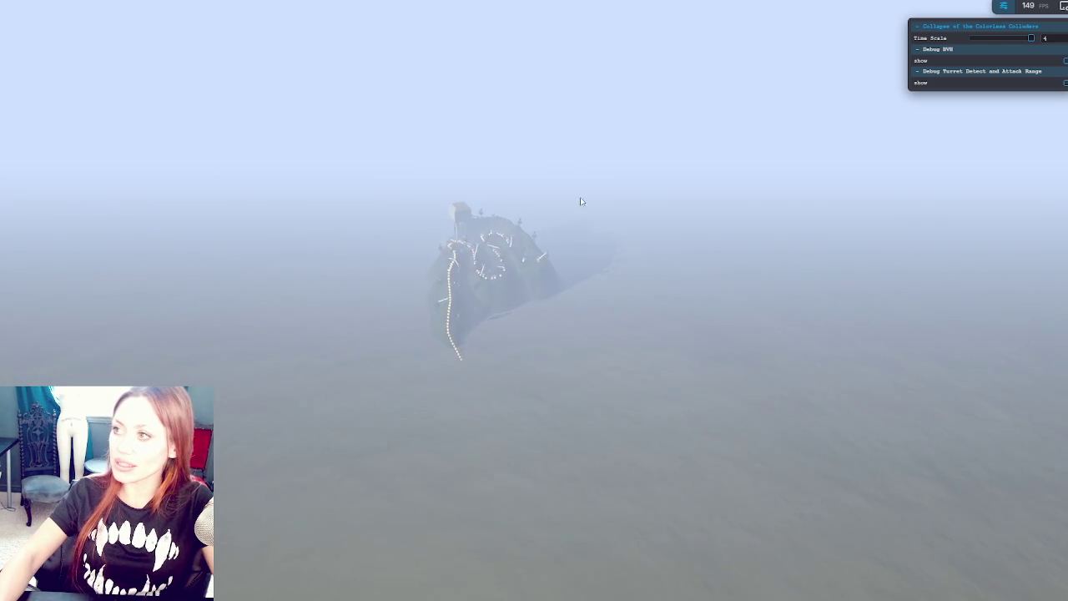
{"action": "left_click", "coordinate": [1003, 5]}
{"action": "left_click", "coordinate": [1025, 7]}
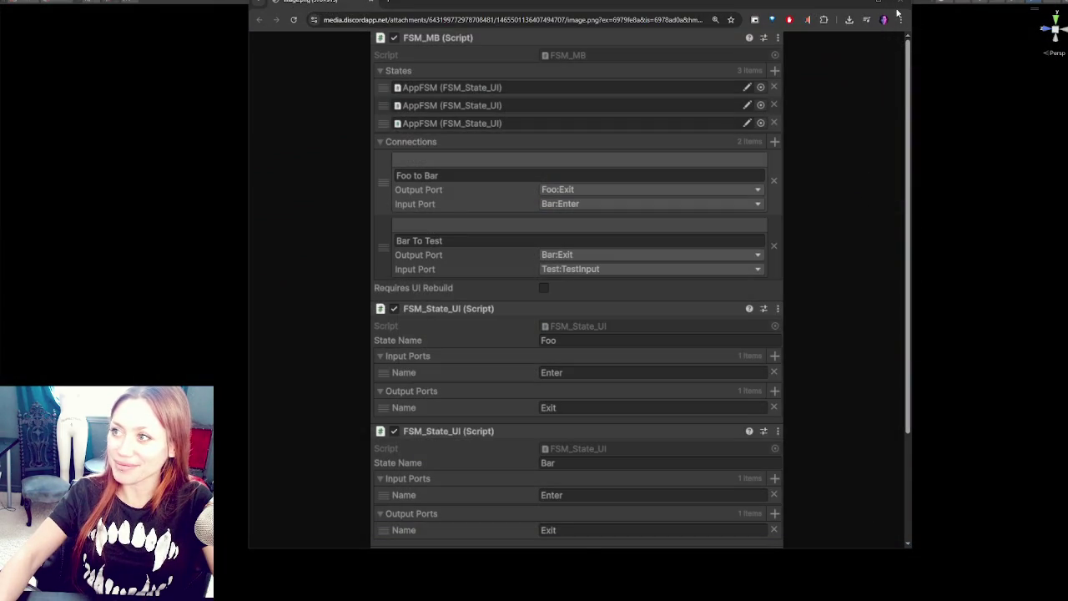
Close the browser, VS Code and Audacity windows, then minimize the remaining Chrome window to show the desktop
{"action": "left_click", "coordinate": [898, 11]}
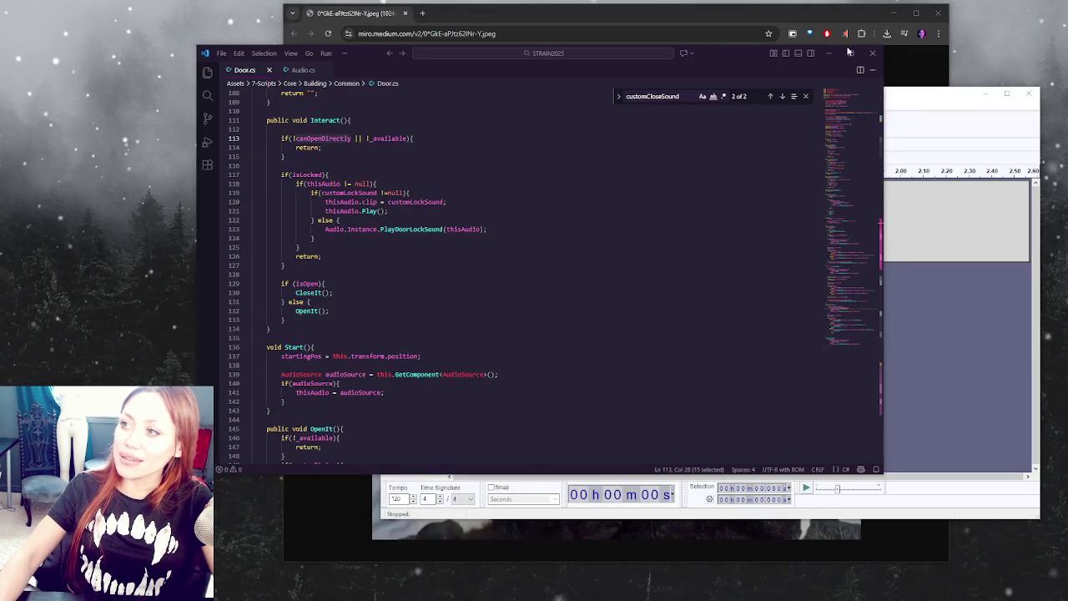
{"action": "left_click", "coordinate": [829, 52]}
{"action": "left_click", "coordinate": [986, 94]}
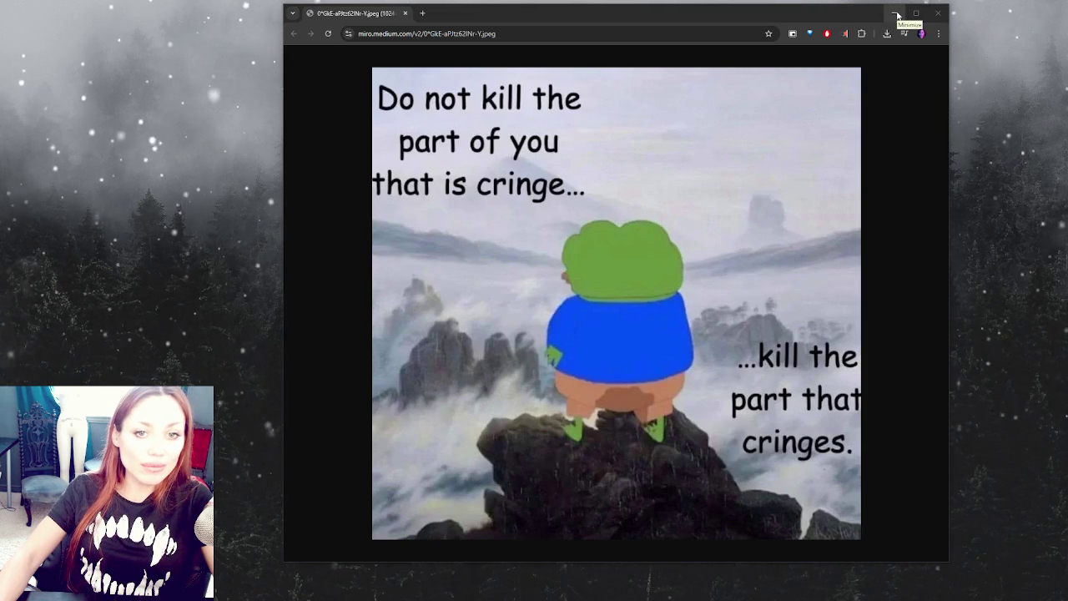
{"action": "left_click", "coordinate": [896, 14]}
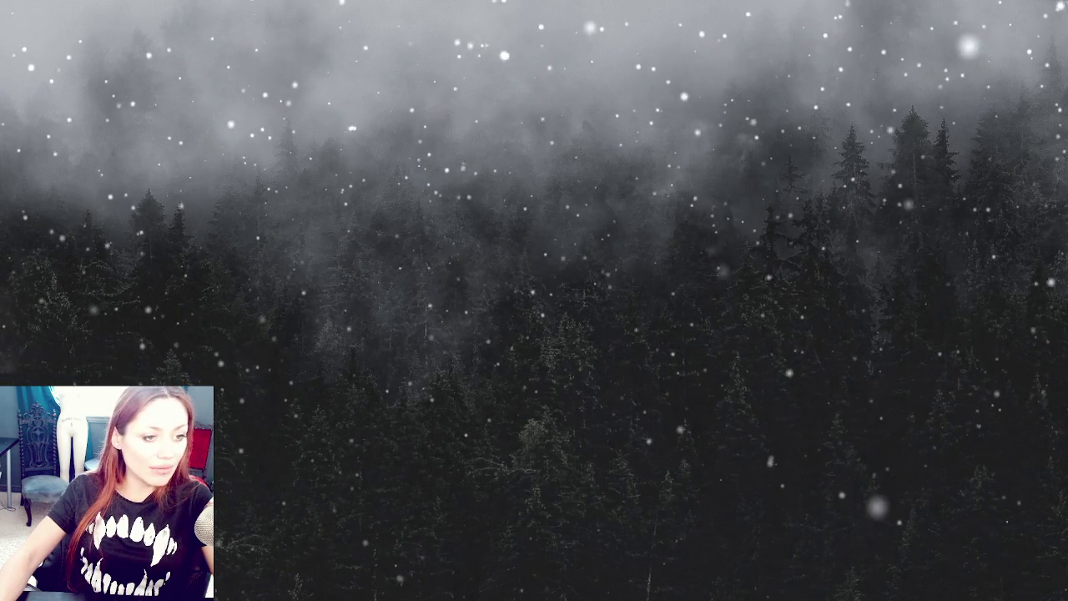